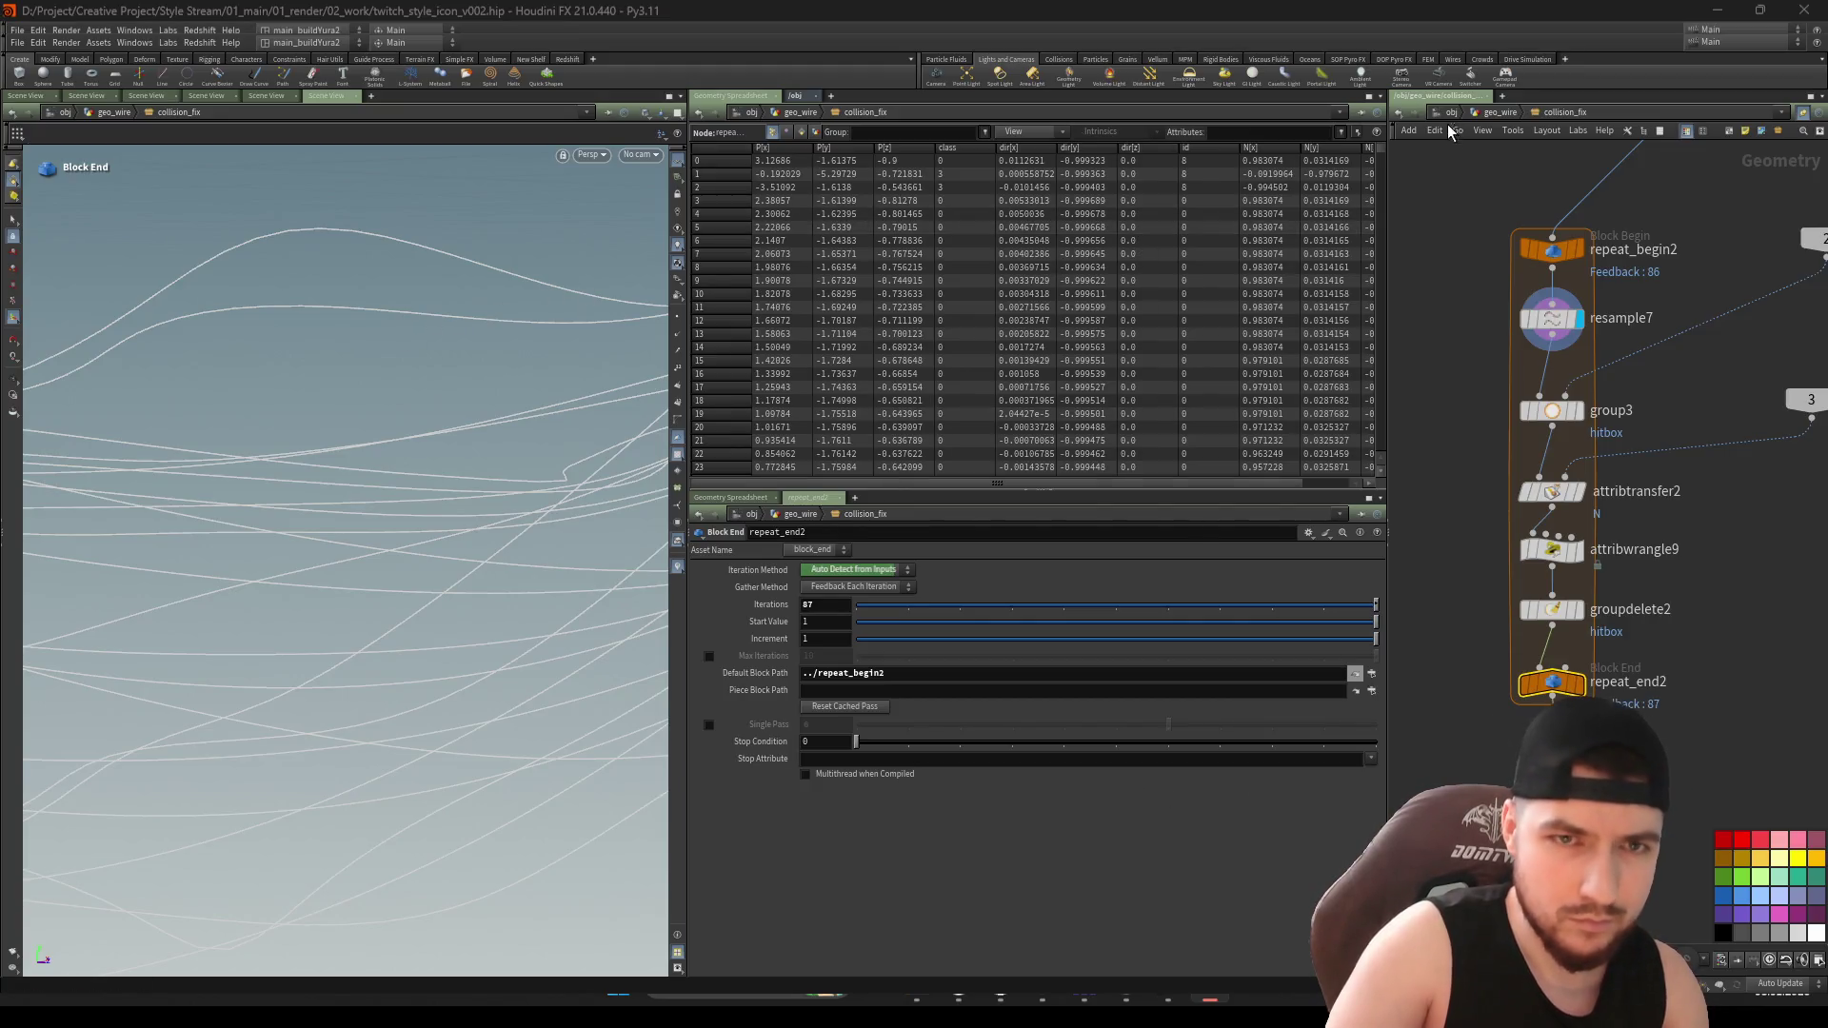
# Exit collision_fix up to the geo_wire network level with U
pyautogui.press('u')
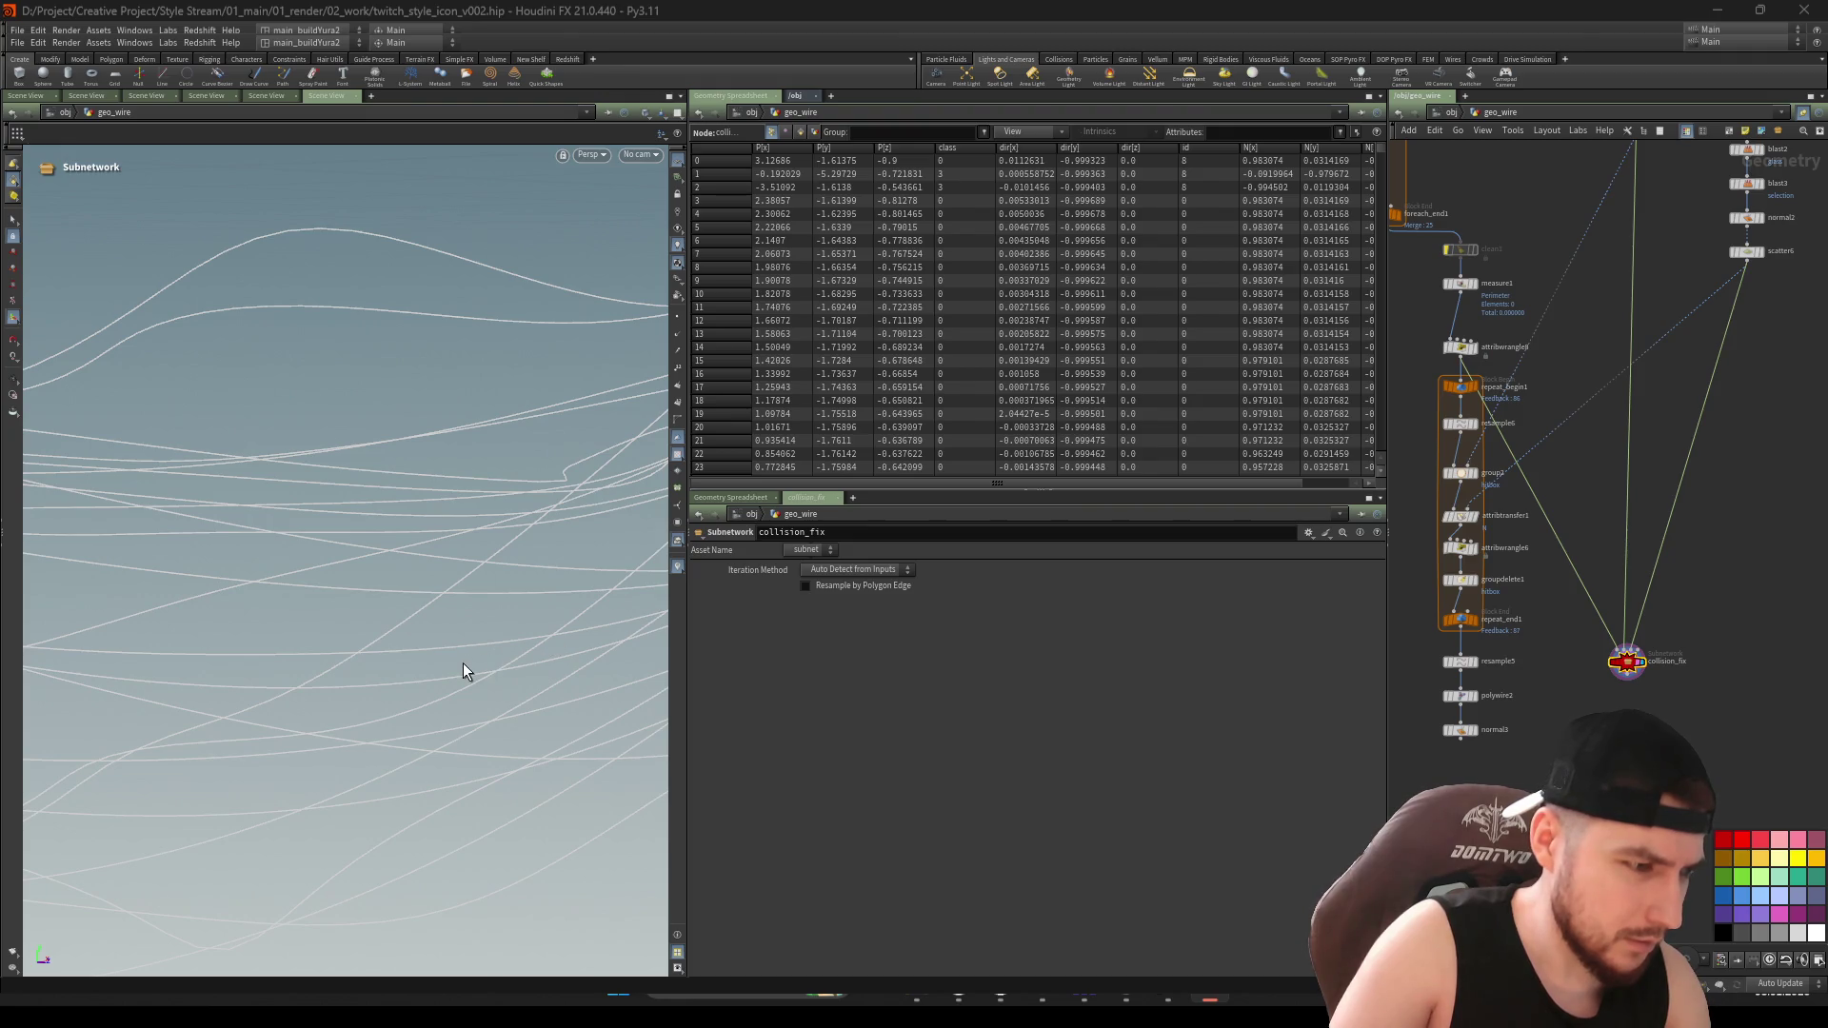
# Review resample6 and collision_fix's settings: Length 0.002, Iterations 87
pyautogui.scroll(2, 1535, 662)
pyautogui.scroll(2, 1674, 527)
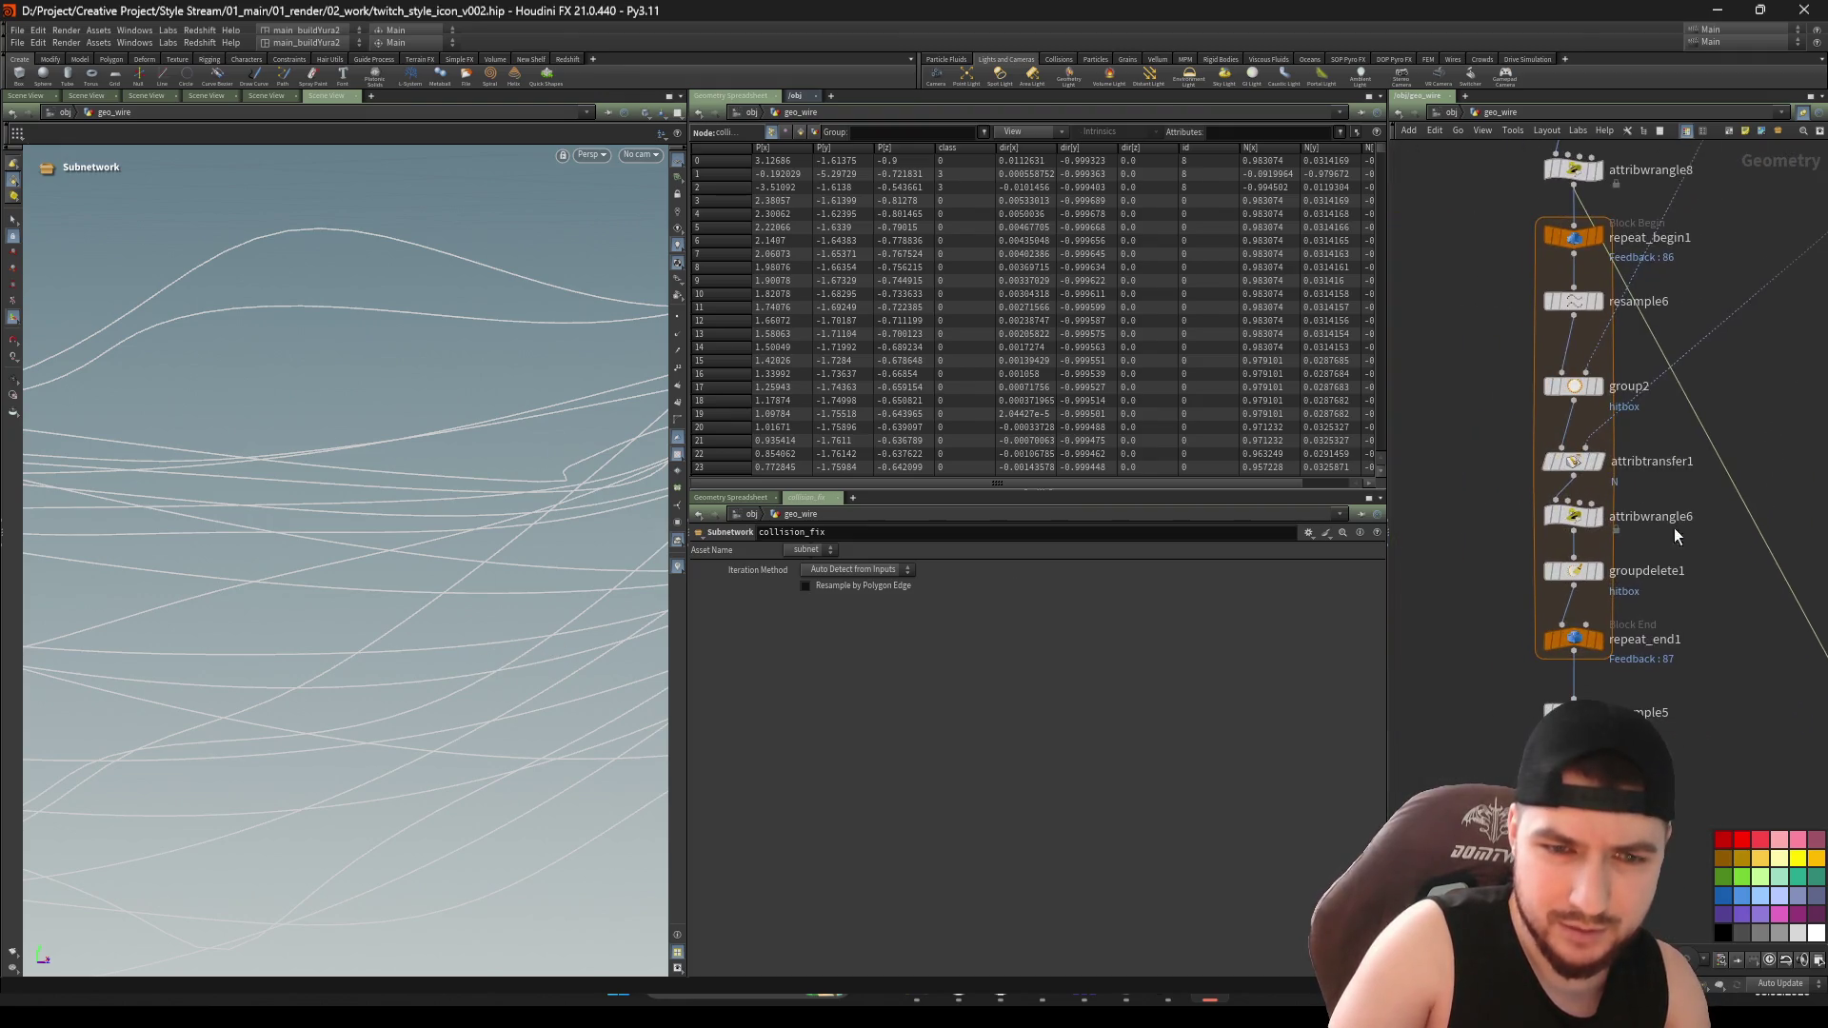
pyautogui.click(1580, 301)
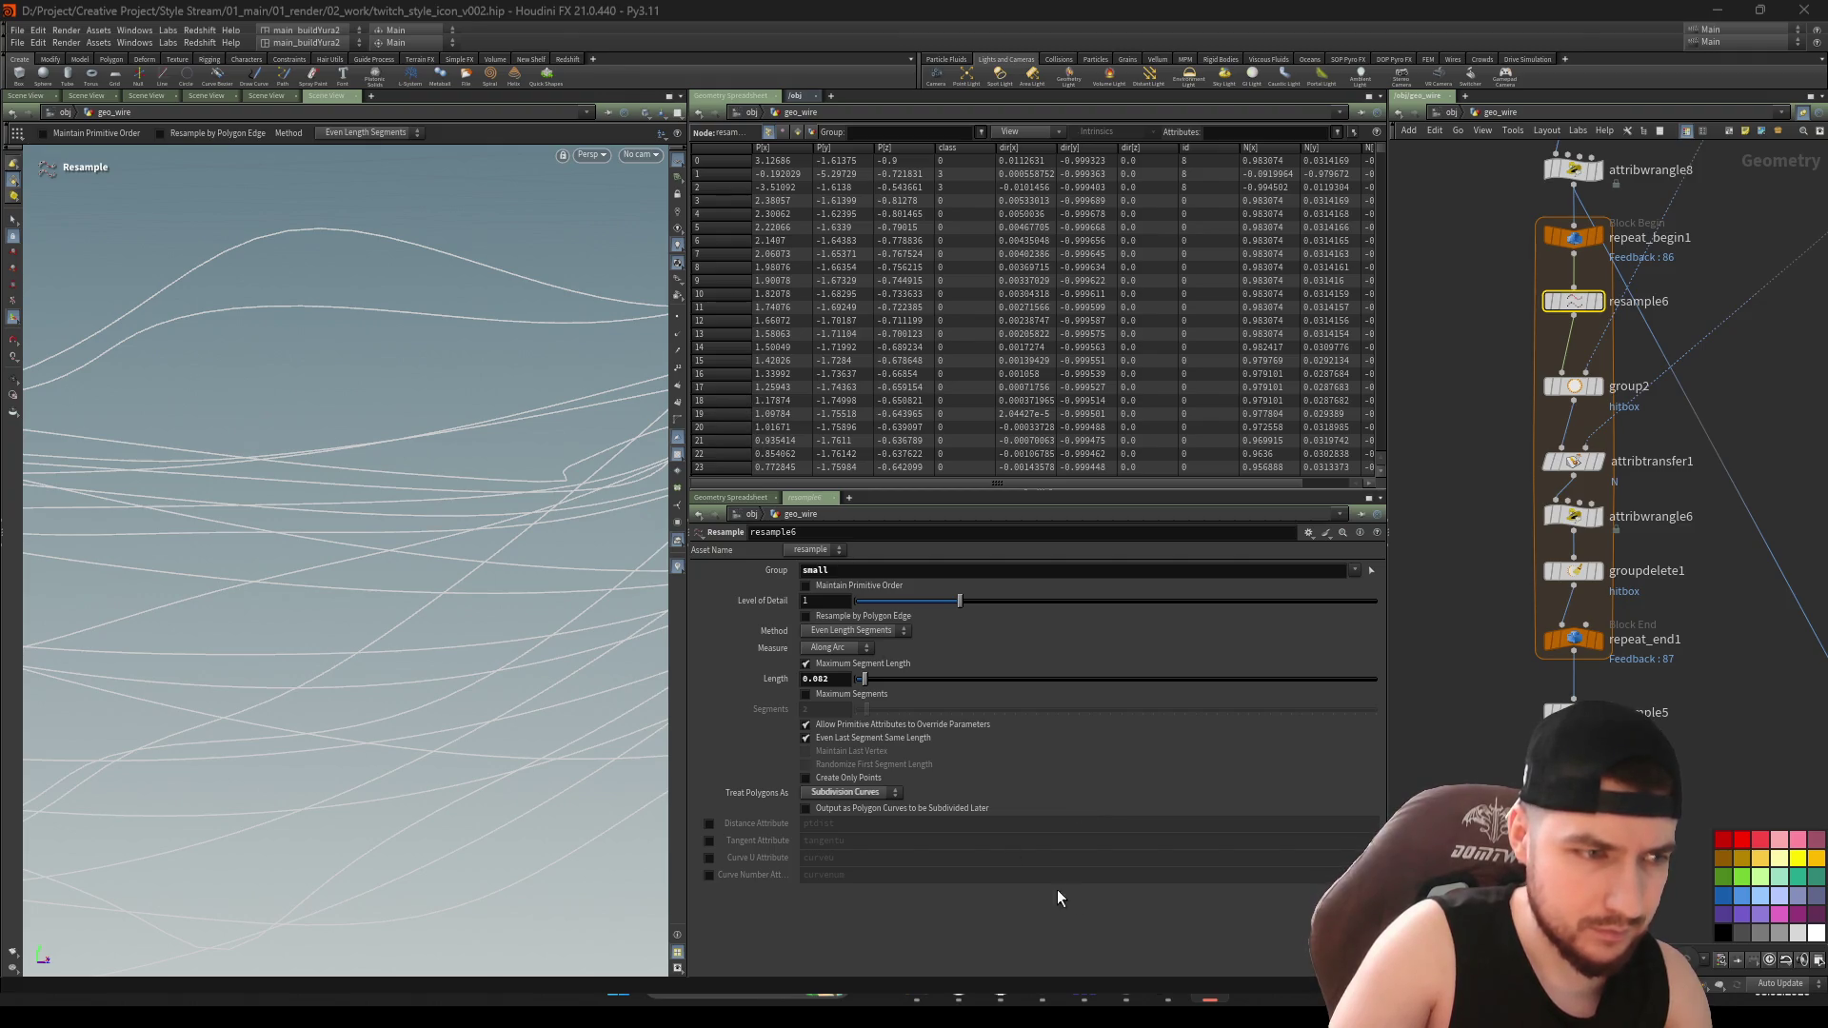
pyautogui.scroll(-3, 1609, 476)
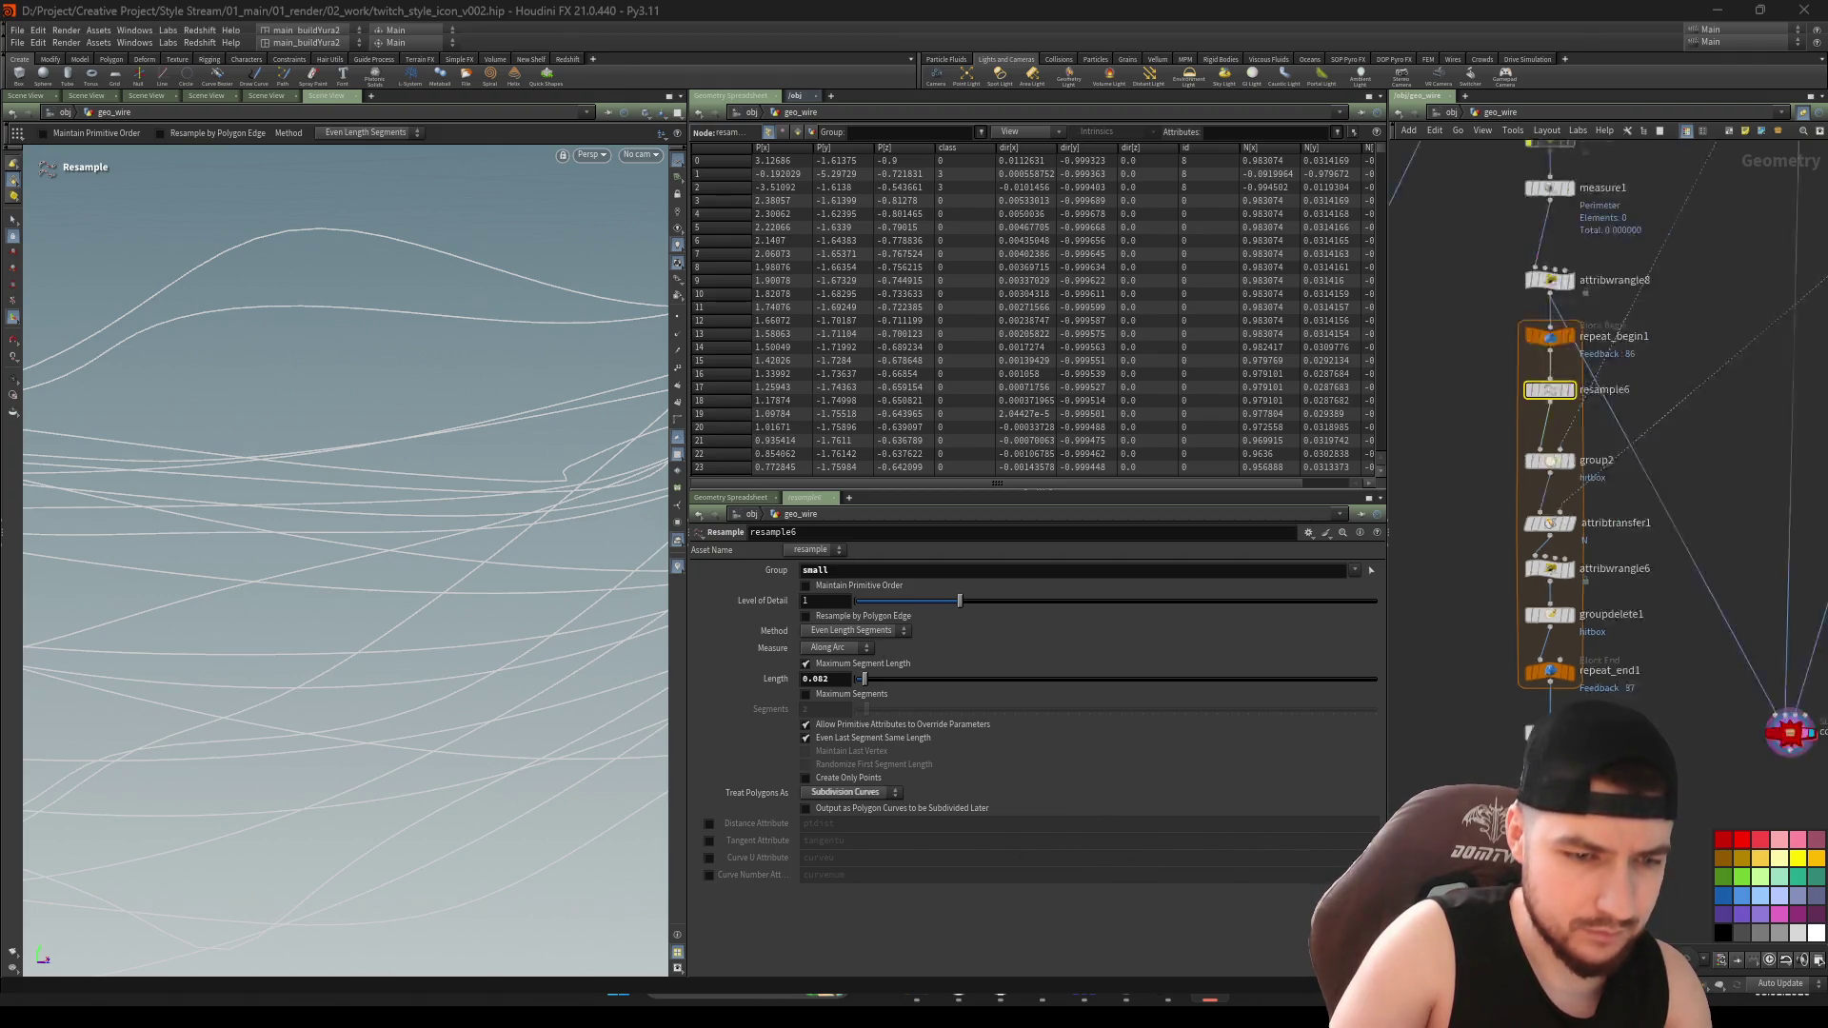
pyautogui.click(1530, 530)
# Save twitch_style_icon_v002.hip and clear the node selection
pyautogui.hotkey('ctrl', 's')
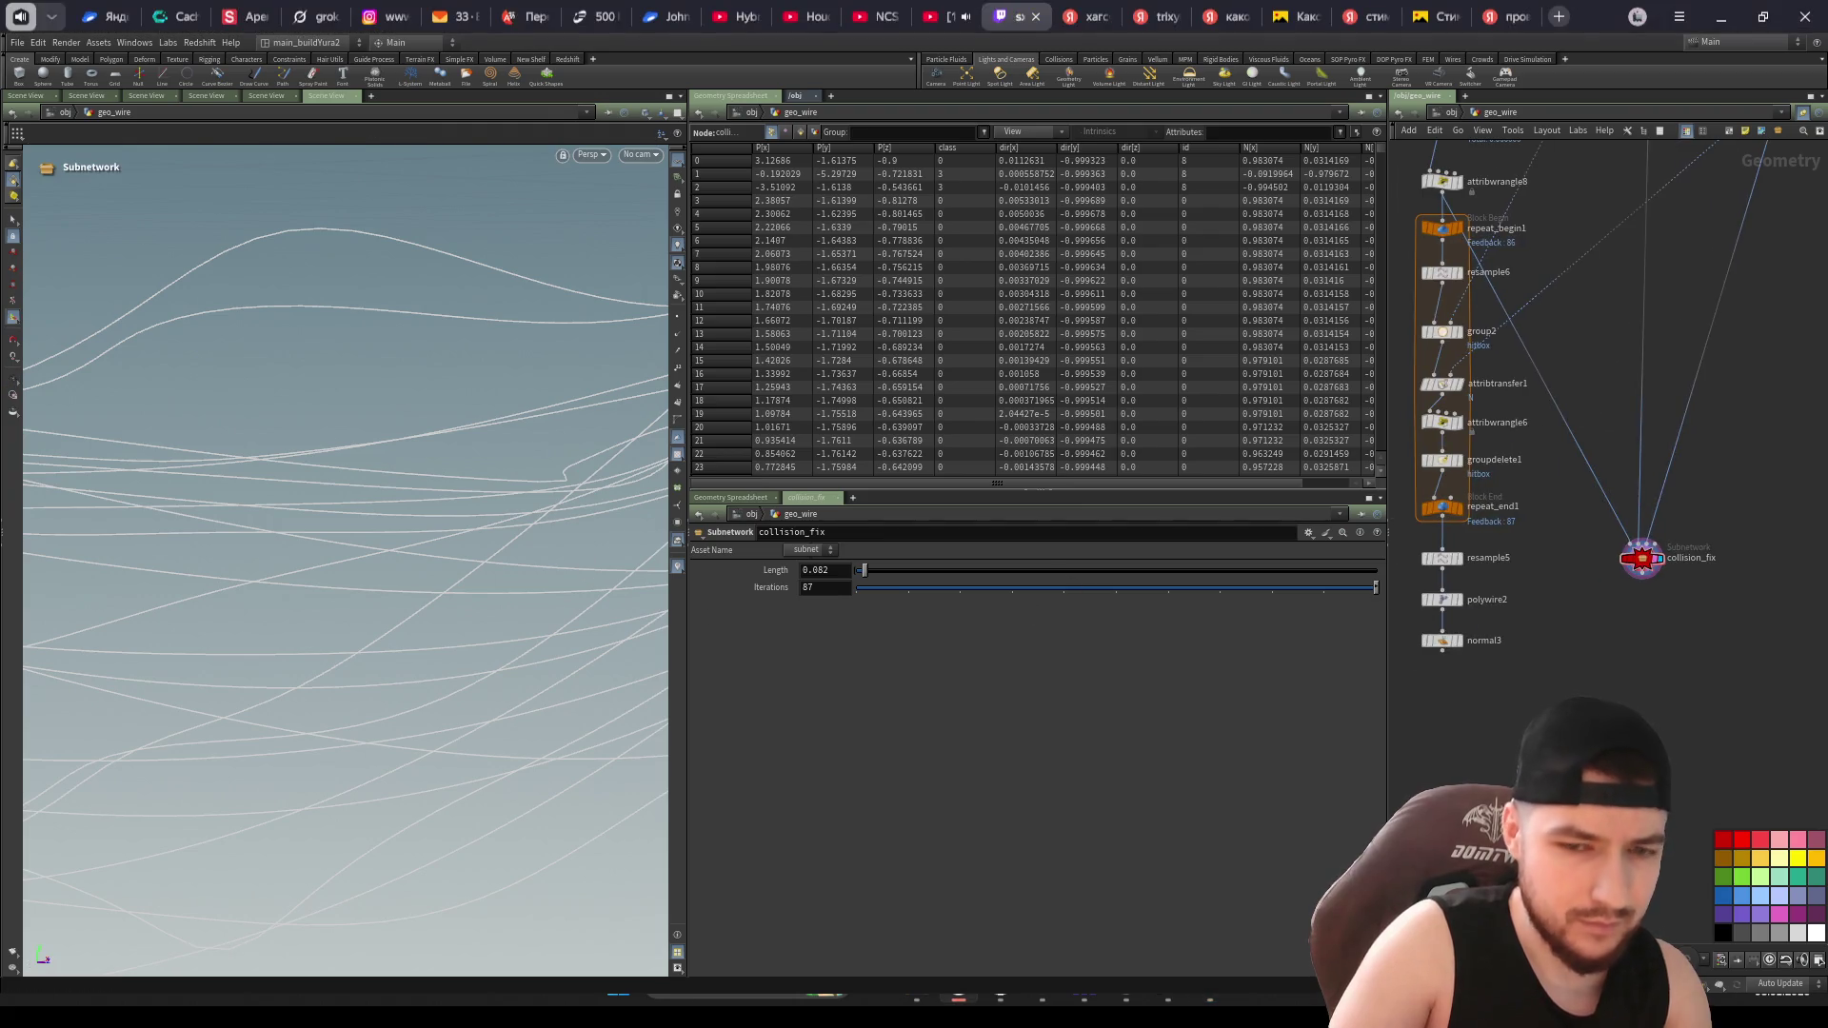
pyautogui.scroll(-2, 1717, 729)
pyautogui.moveTo(1717, 735); pyautogui.dragTo(1802, 847, button='middle')
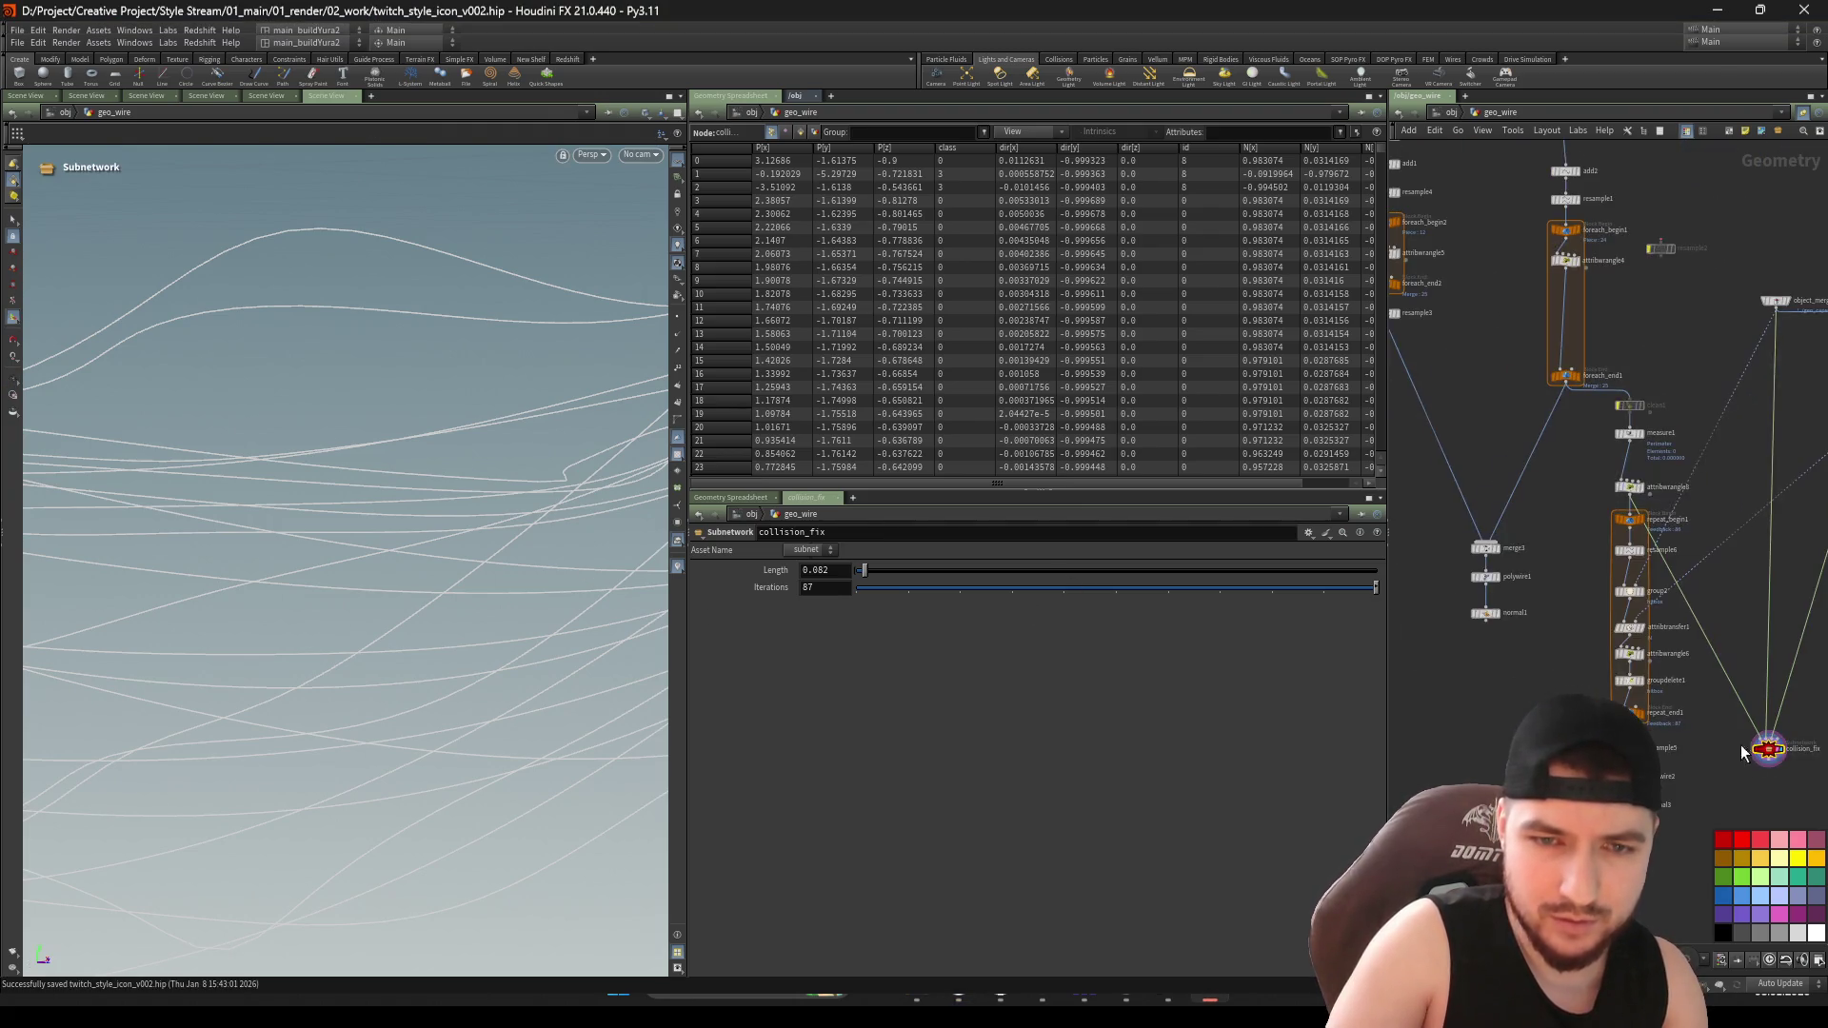
pyautogui.scroll(-1, 1570, 647)
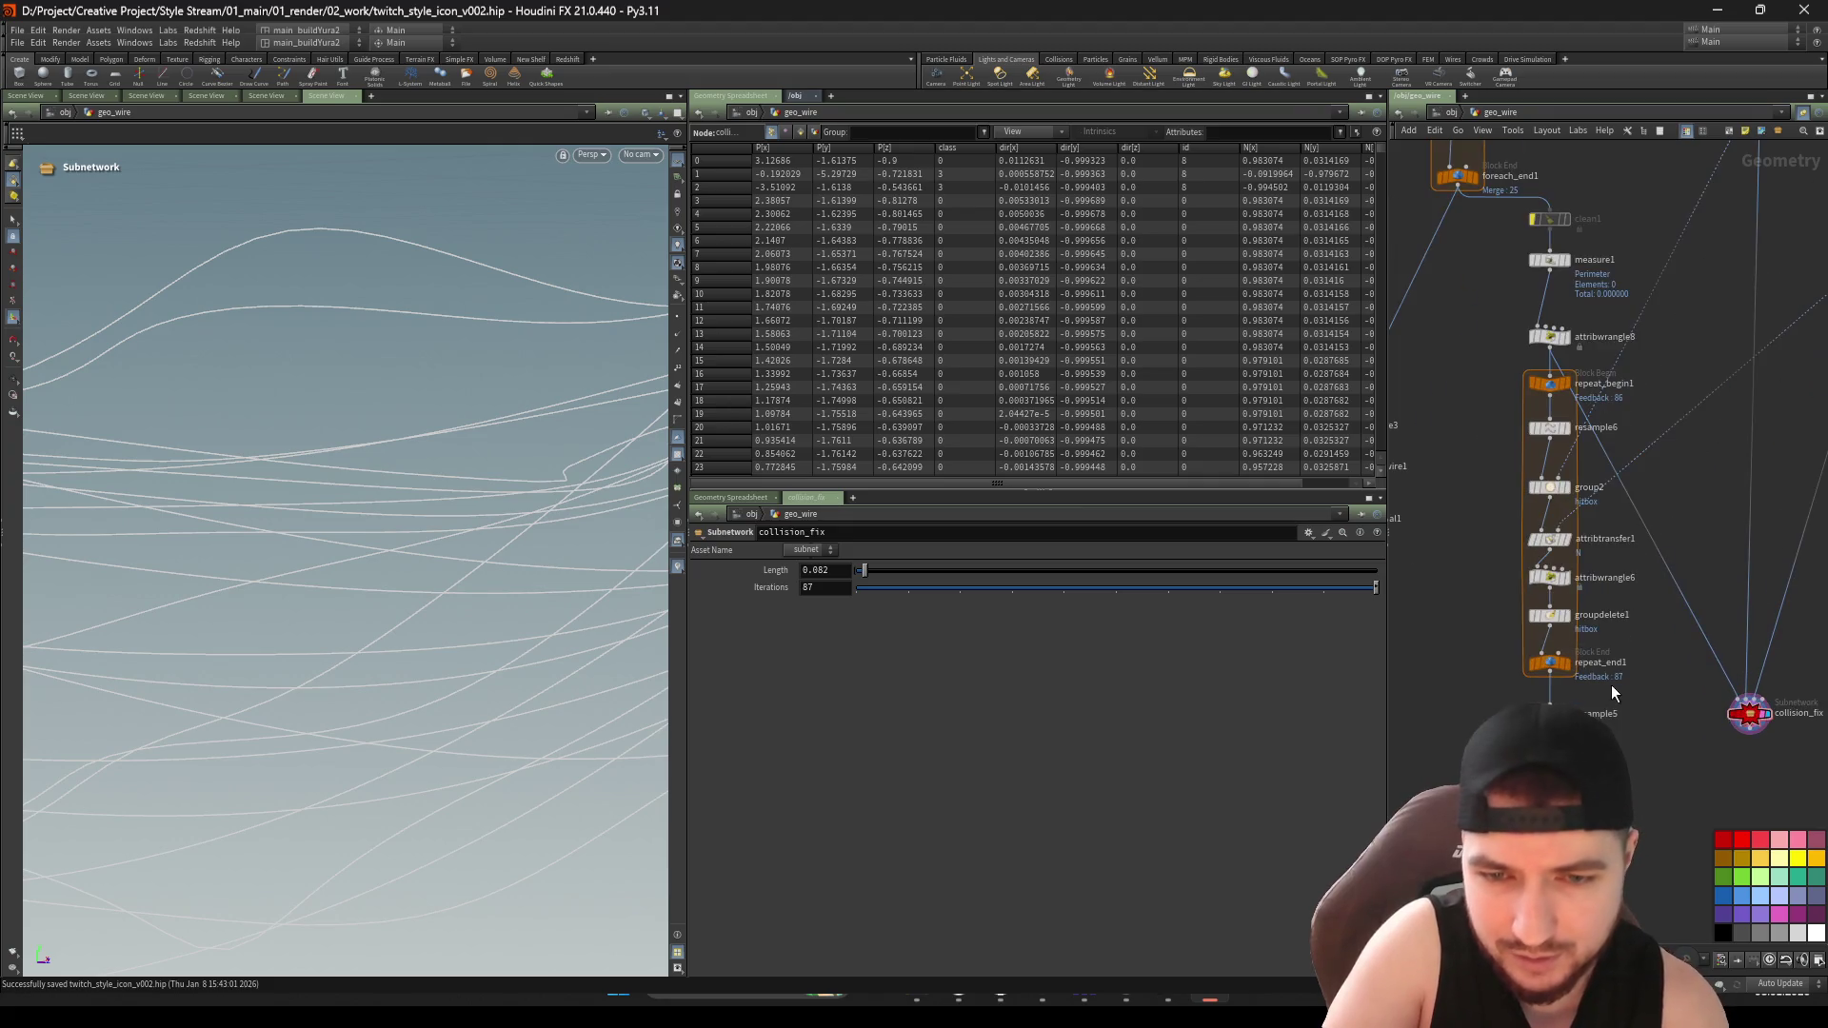
pyautogui.click(1510, 373)
pyautogui.scroll(3, 1661, 723)
# Paste resample5, polywire2 and normal3 as a chain under collision_fix
pyautogui.scroll(-3, 1668, 686)
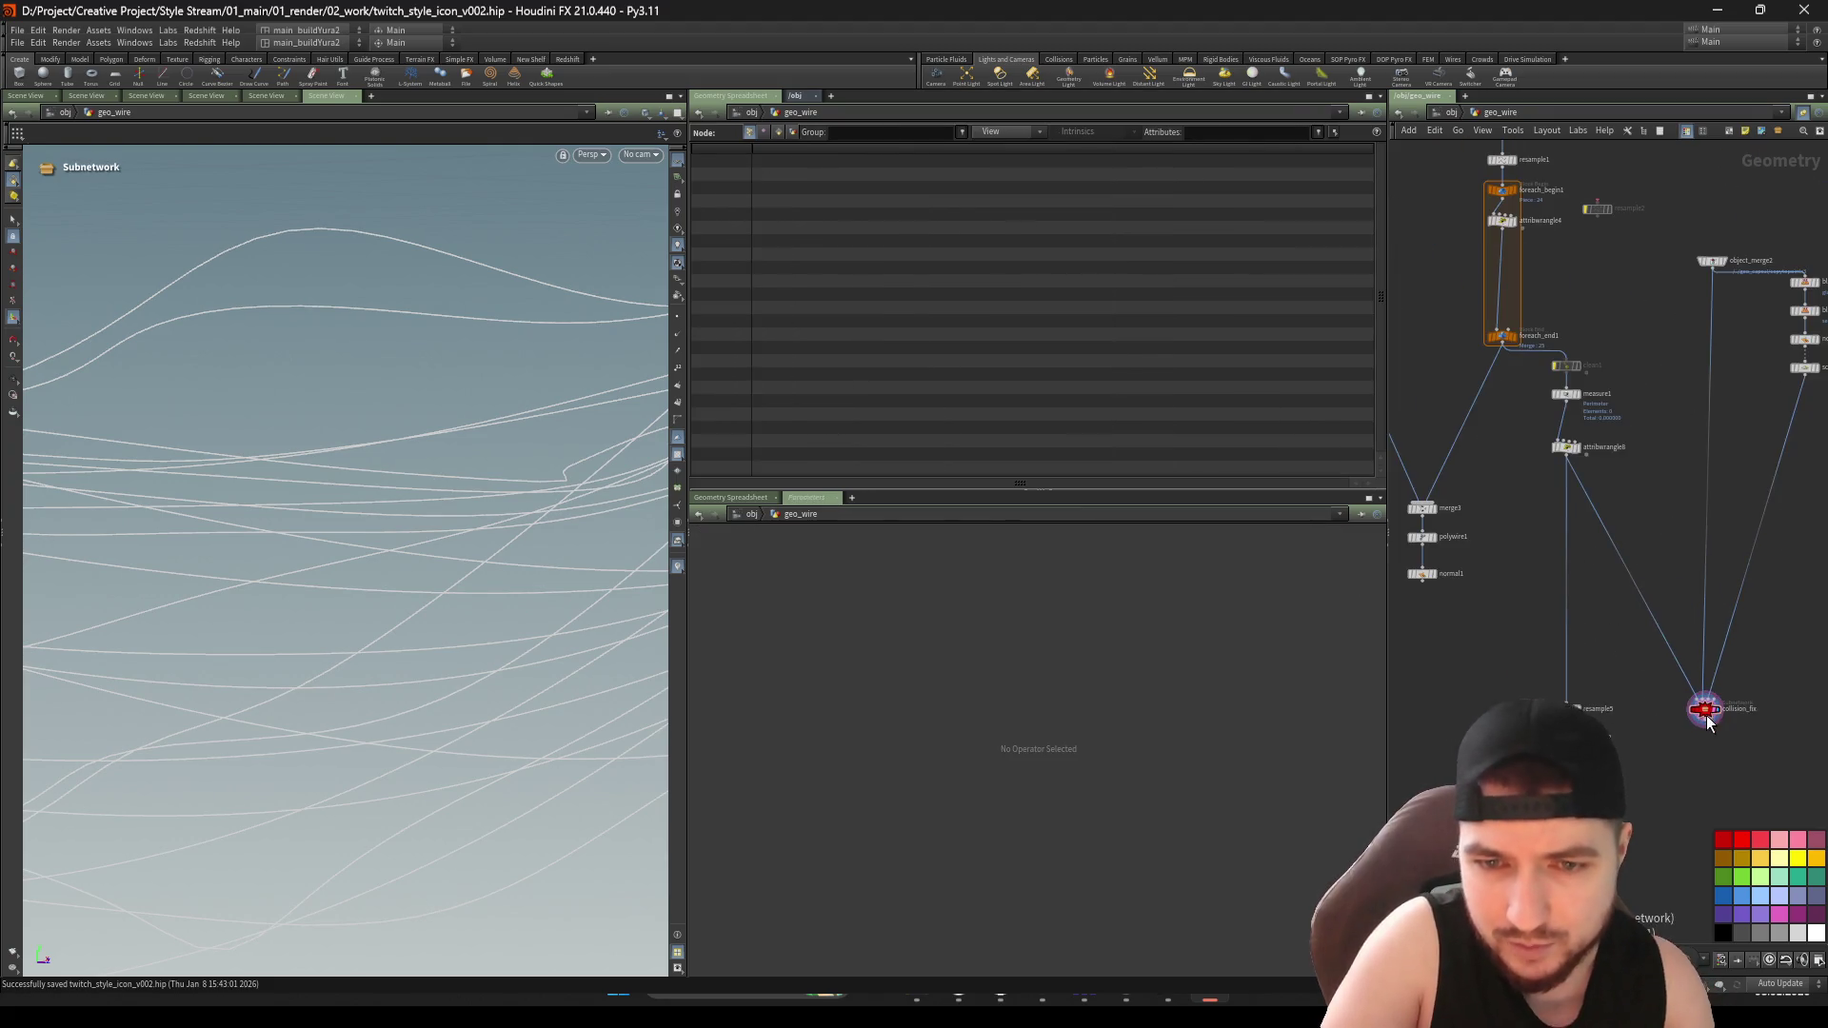
pyautogui.moveTo(1698, 706)
pyautogui.mouseDown()
pyautogui.moveTo(1619, 506)
pyautogui.moveTo(1631, 481)
pyautogui.mouseUp()
pyautogui.scroll(3, 1632, 533)
pyautogui.hotkey('ctrl', 'v')
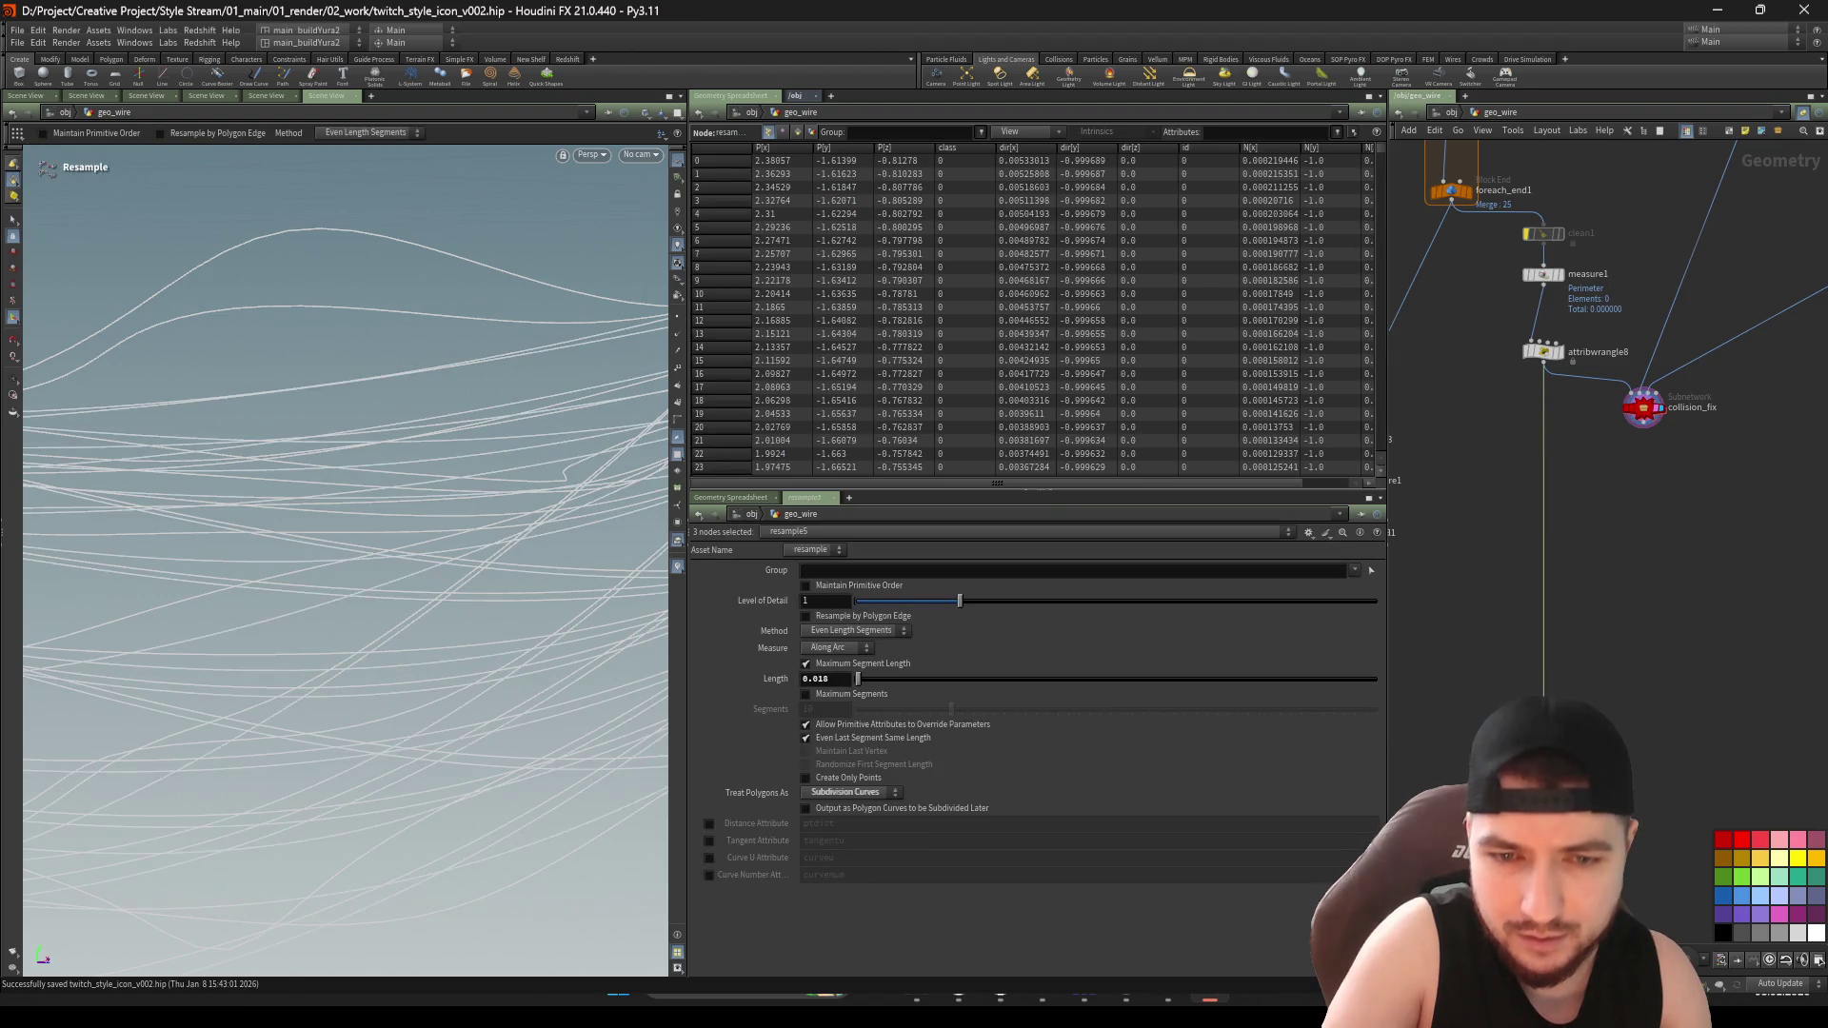
pyautogui.scroll(2, 1563, 444)
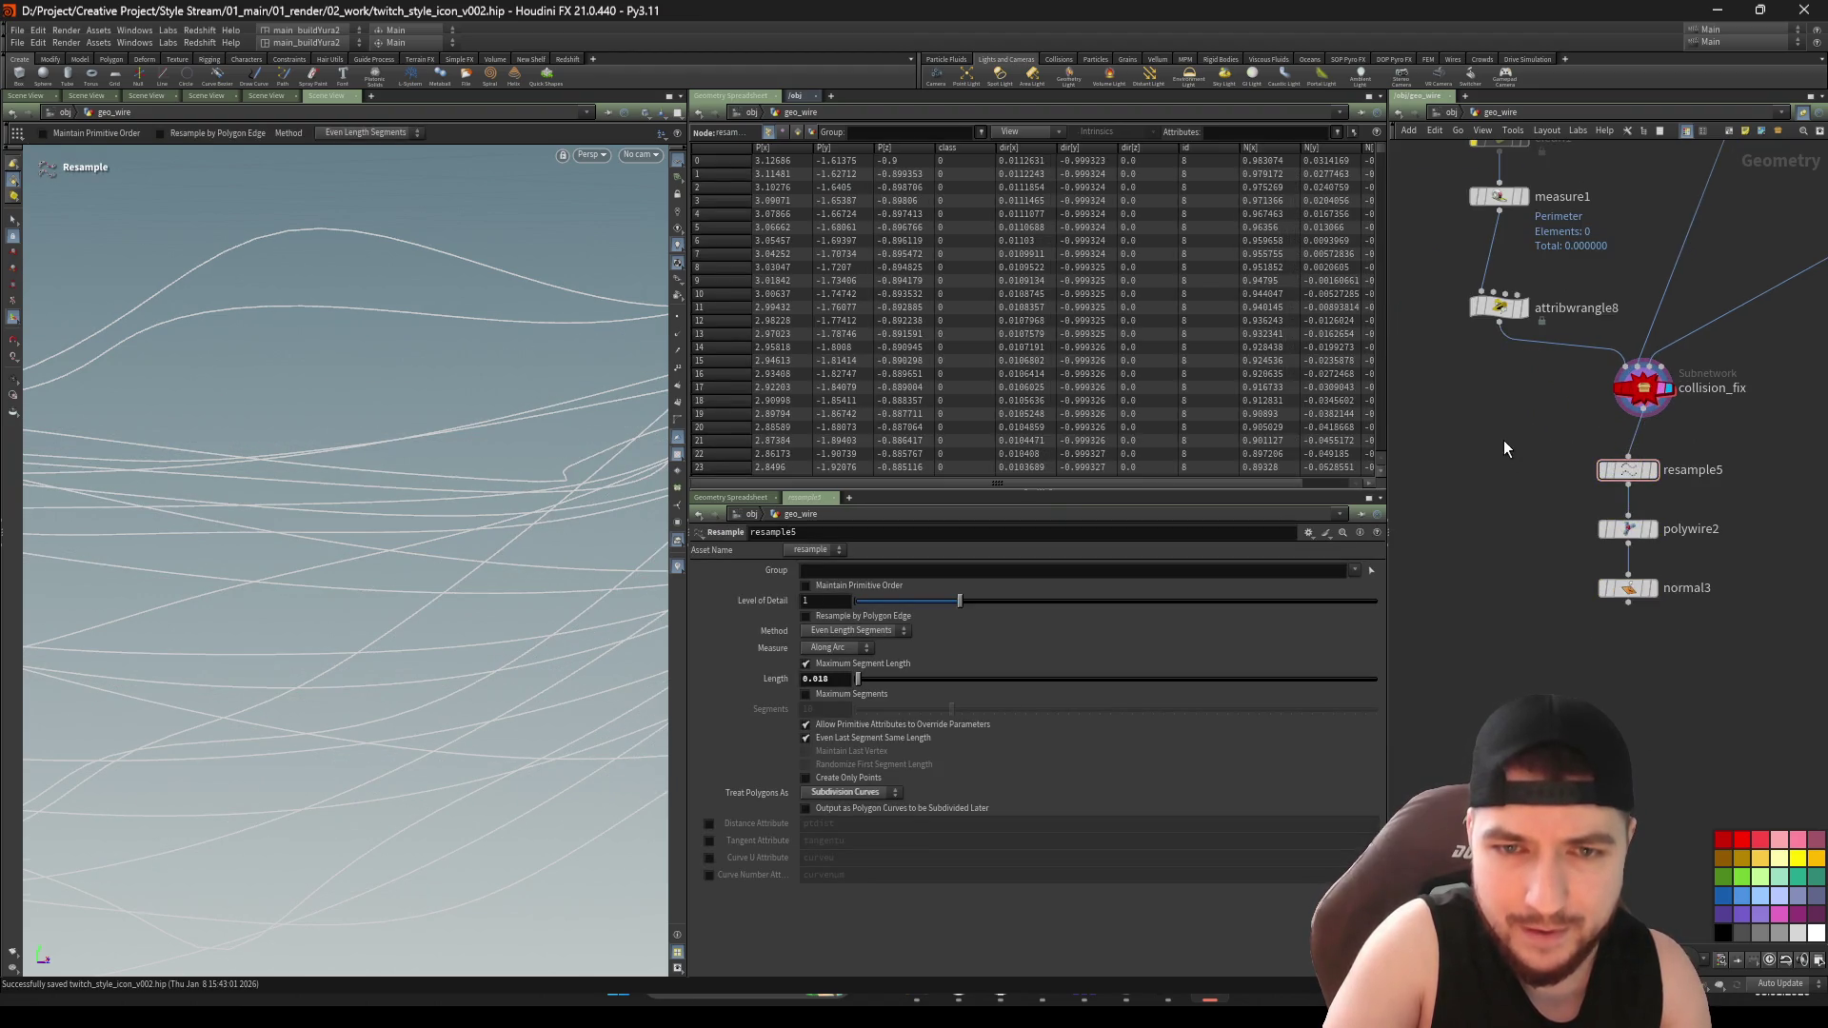
pyautogui.moveTo(1628, 469); pyautogui.dragTo(1643, 439)
pyautogui.click(1643, 439)
# Delete clean1 so measure1 follows foreach_end1
pyautogui.scroll(-2, 1642, 678)
pyautogui.scroll(-1, 1643, 677)
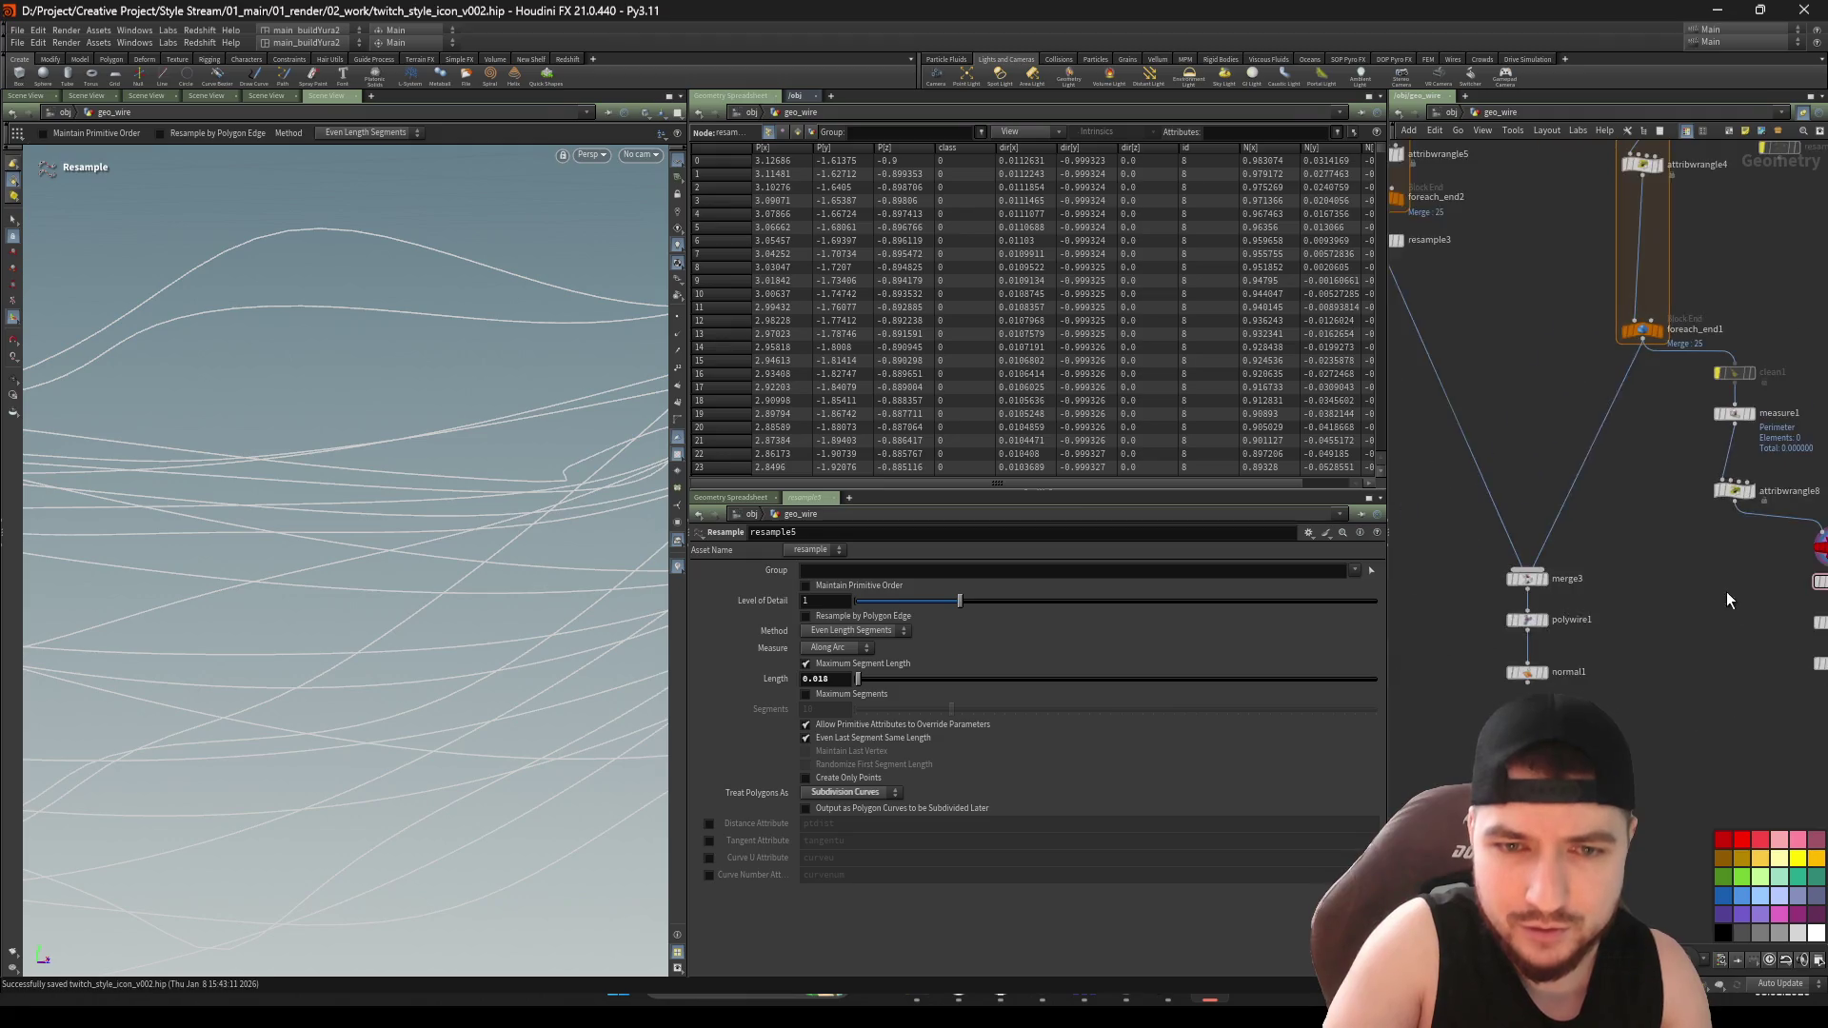
pyautogui.moveTo(1727, 591); pyautogui.dragTo(1670, 499, button='middle')
pyautogui.press('Delete')
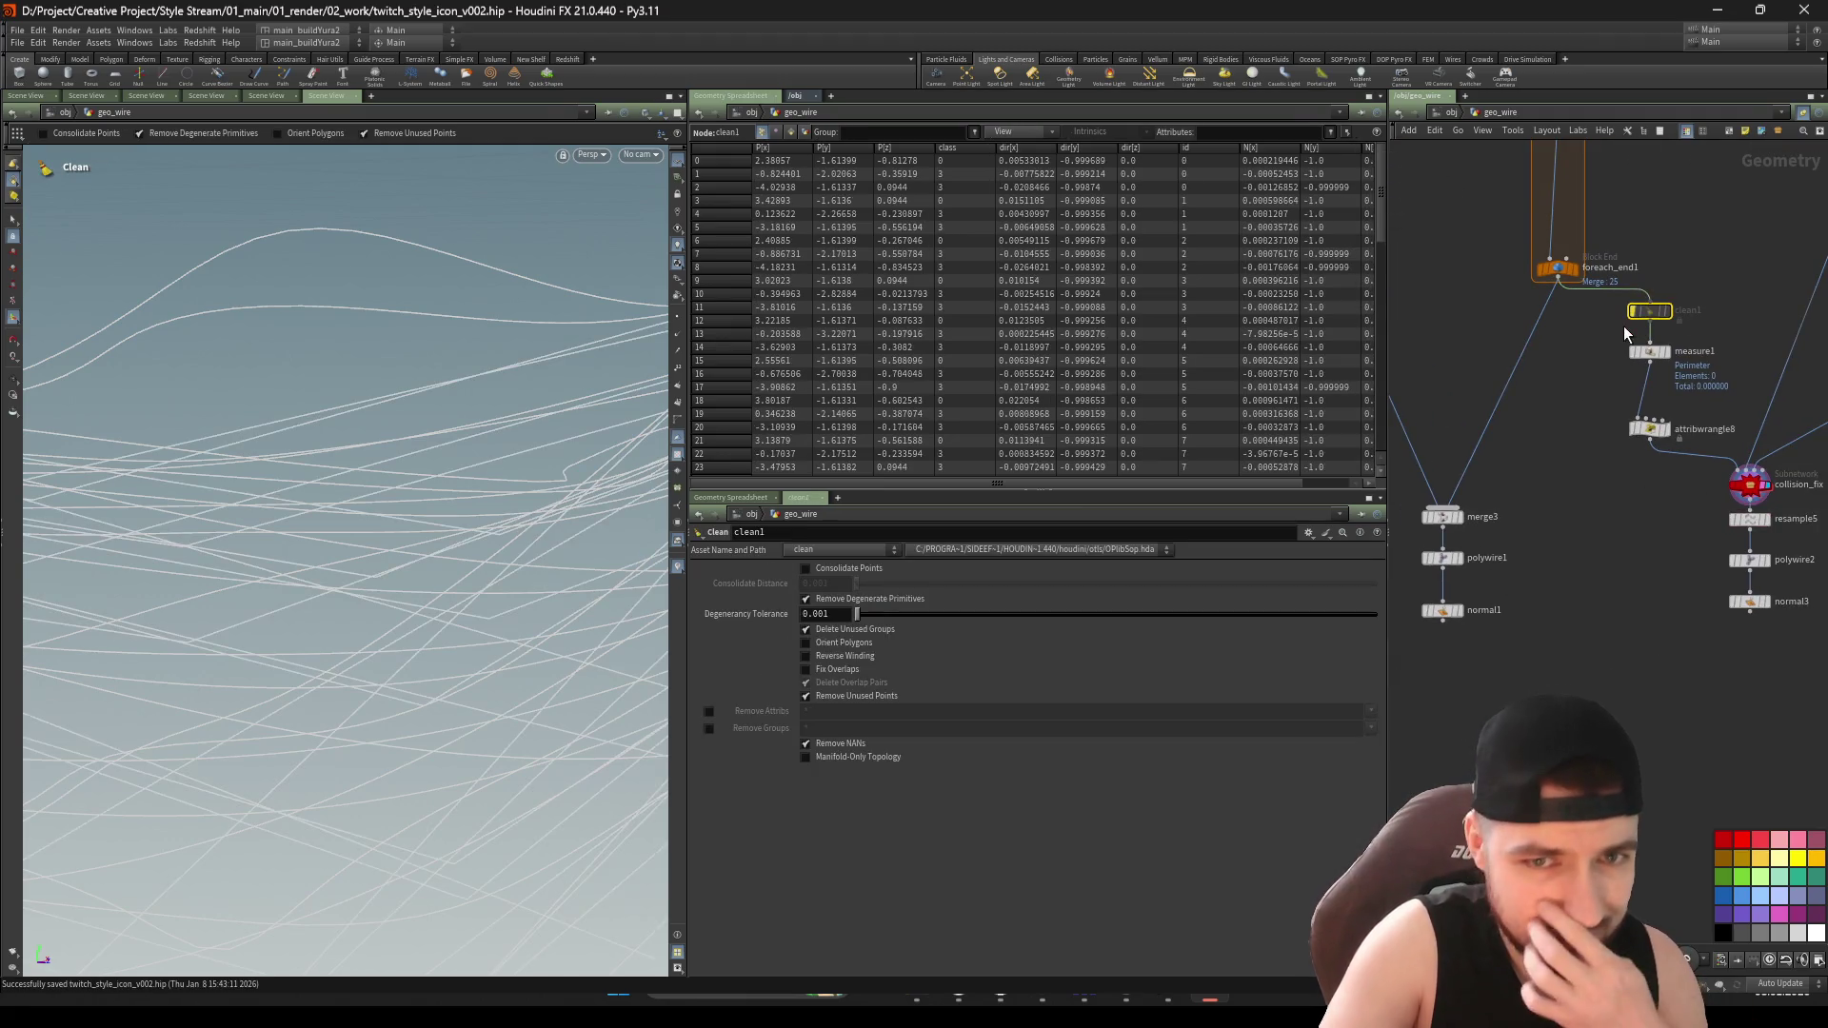
# Select measure1 and attribwrangle8 and review the group_small code for perimeter ≤ 9
pyautogui.moveTo(1619, 319)
pyautogui.mouseDown()
pyautogui.moveTo(1684, 481)
pyautogui.moveTo(1668, 496)
pyautogui.mouseUp()
pyautogui.press('l')
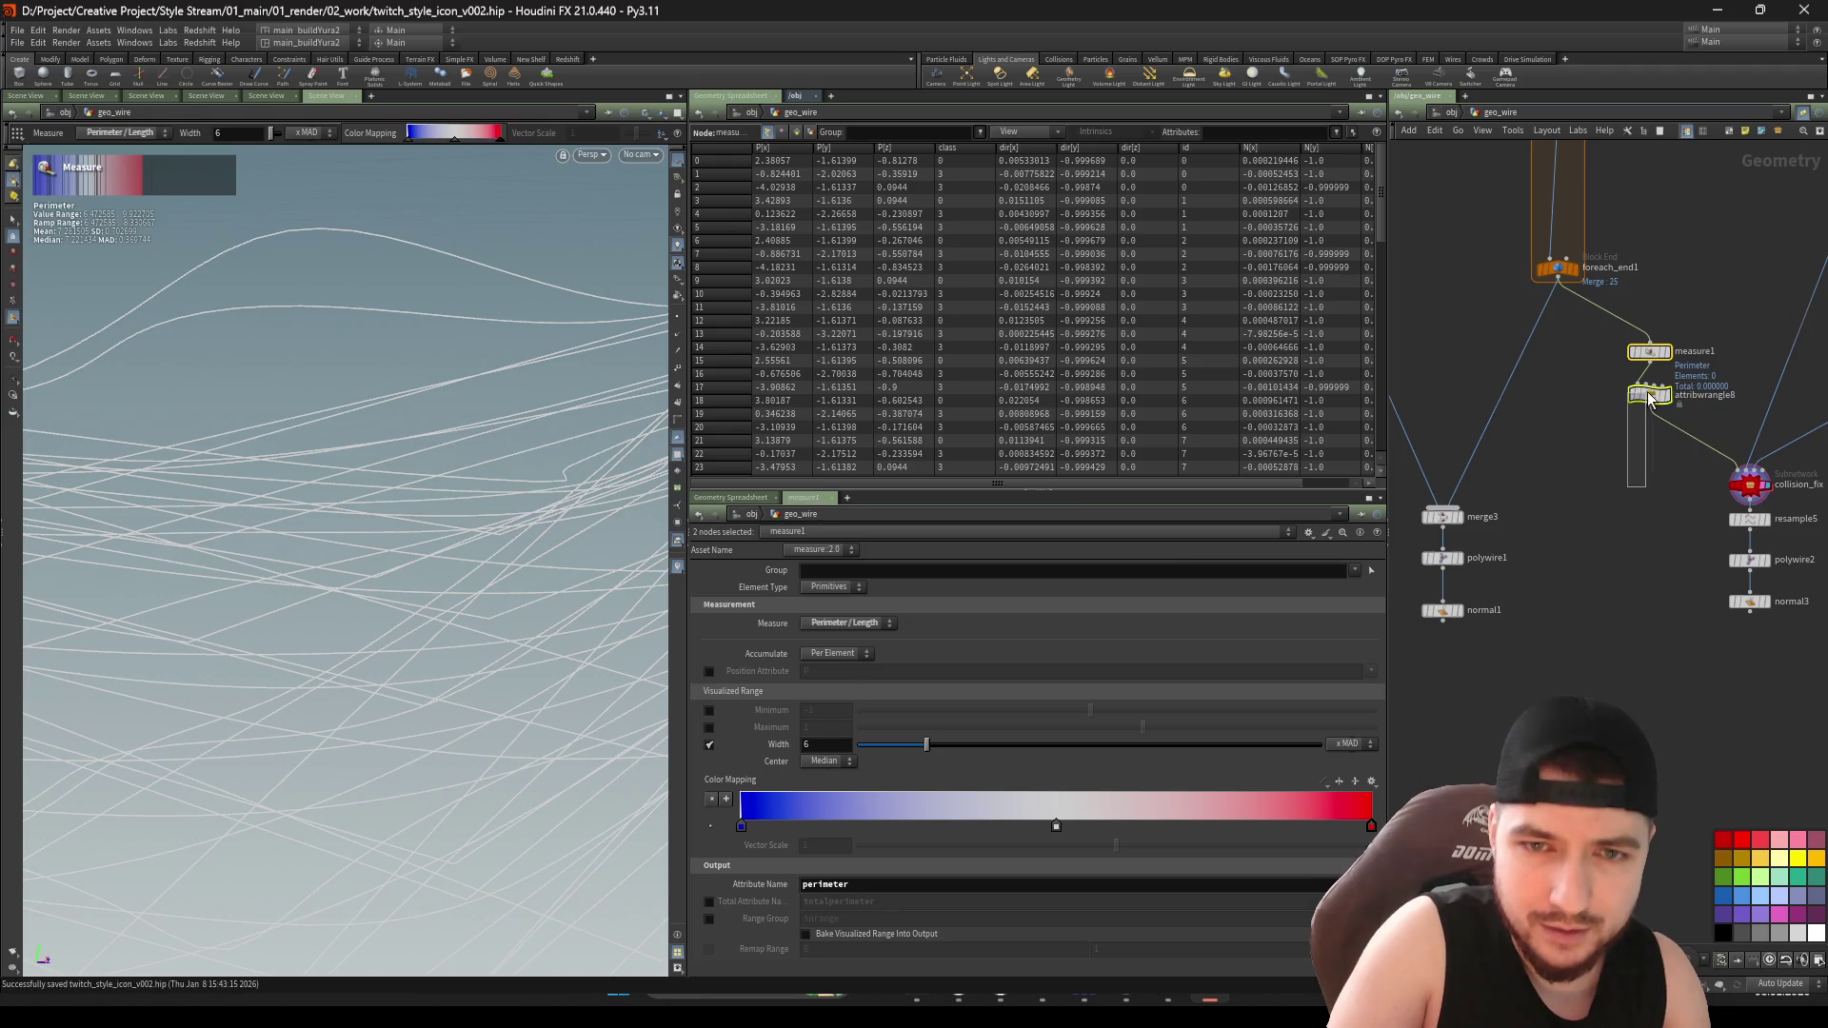
pyautogui.click(1650, 394)
pyautogui.moveTo(1626, 514); pyautogui.dragTo(1583, 524, button='middle')
pyautogui.moveTo(873, 702); pyautogui.dragTo(764, 690)
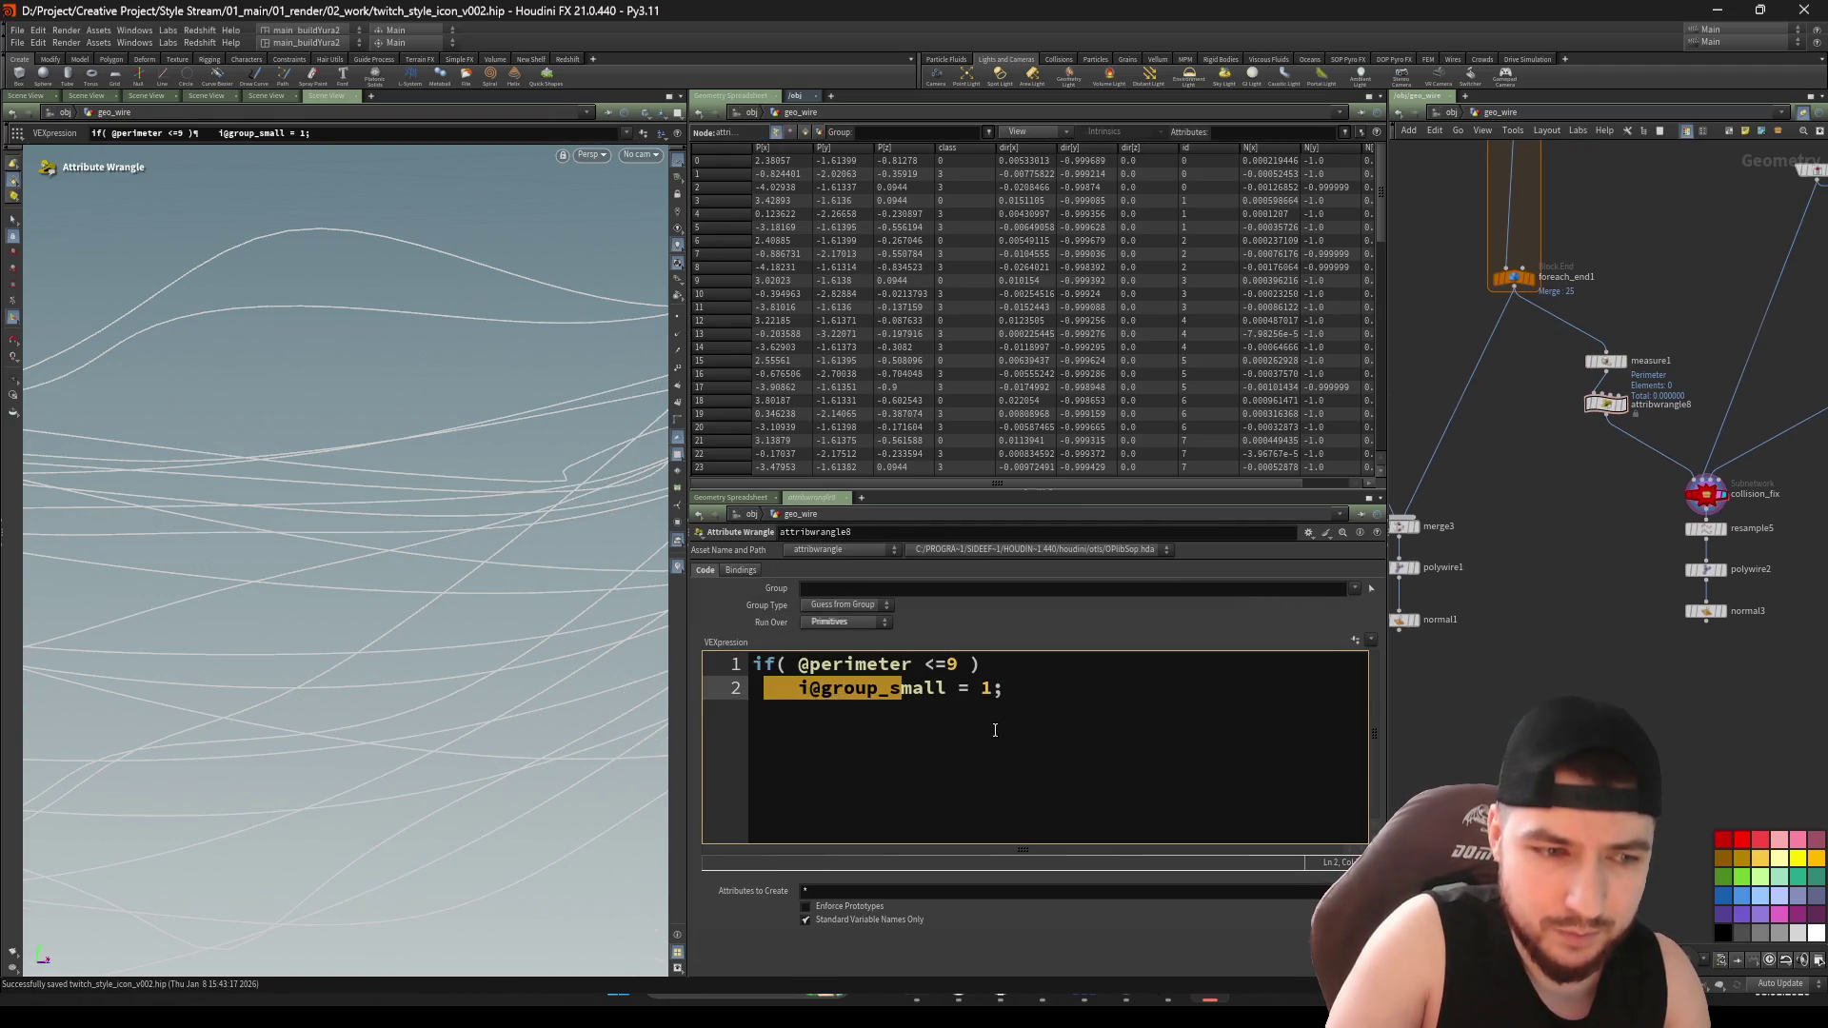
pyautogui.moveTo(1473, 638); pyautogui.dragTo(1531, 652, button='middle')
pyautogui.keyDown('shift'); pyautogui.click(1666, 373); pyautogui.keyUp('shift')
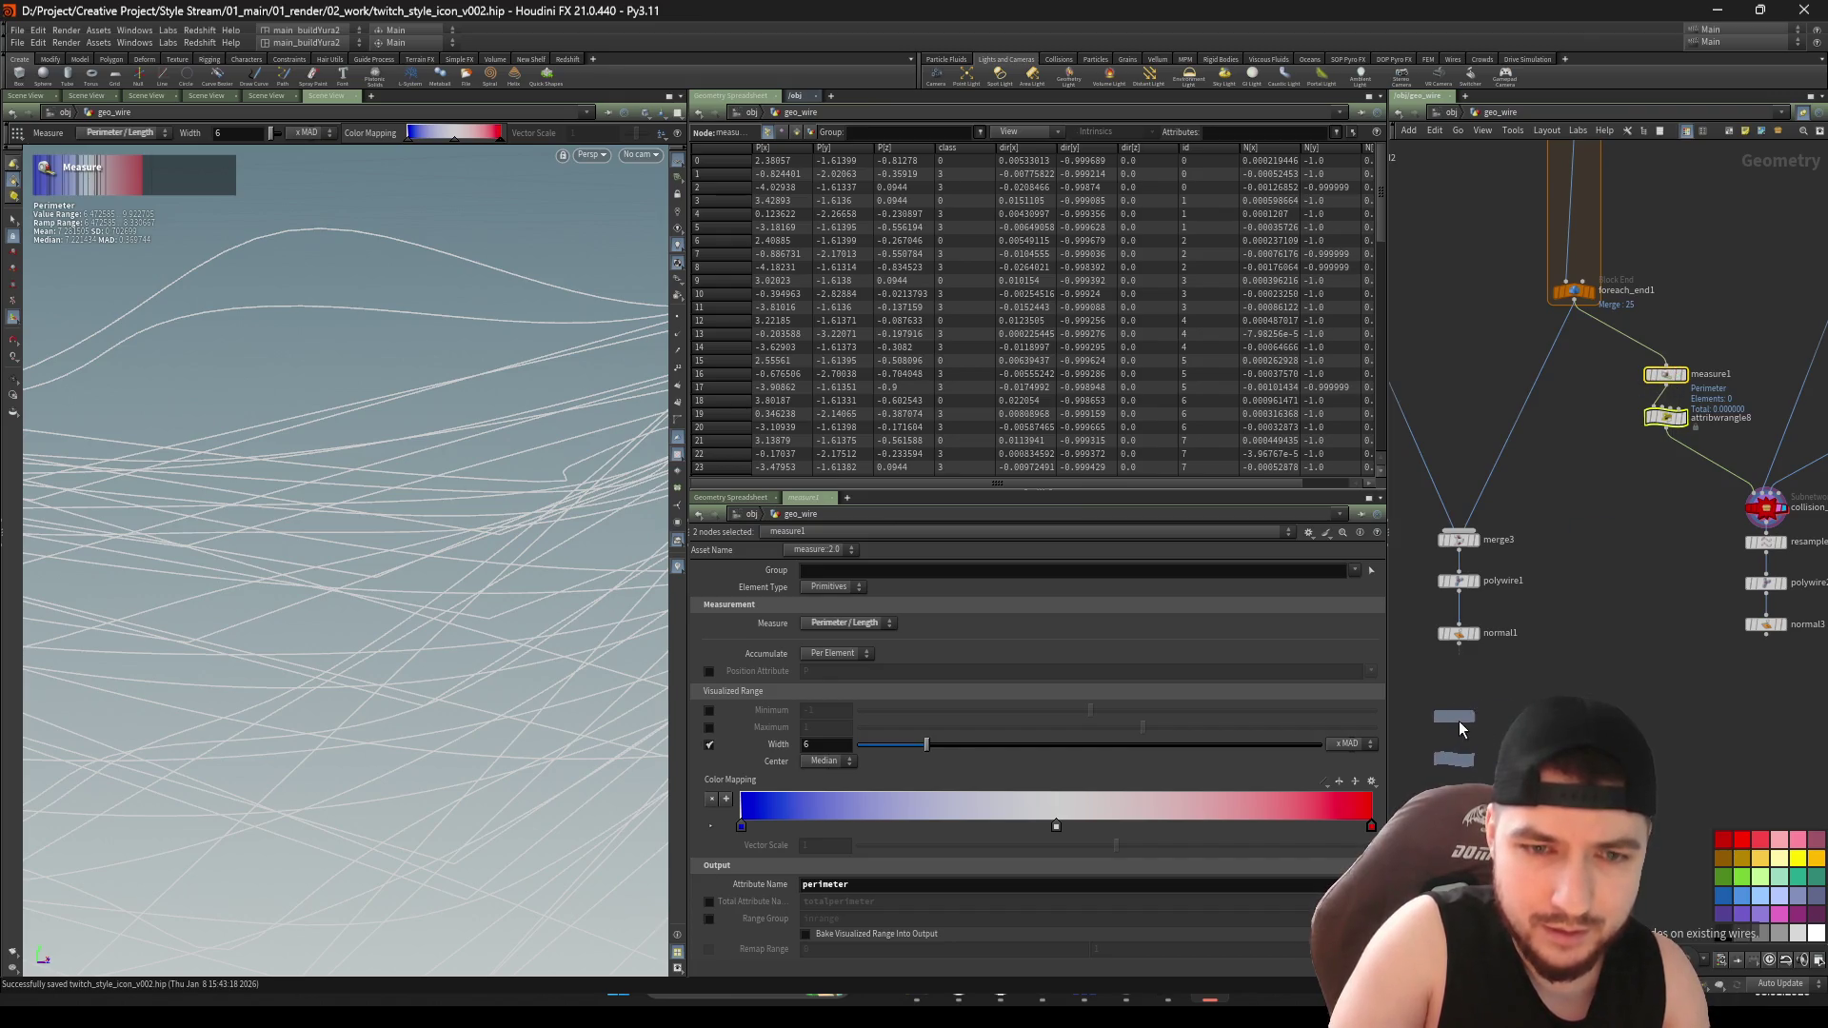
# Paste the measure and wrangle copy below normal1, then delete polywire1 and normal1
pyautogui.click(1455, 657)
pyautogui.scroll(1, 1455, 657)
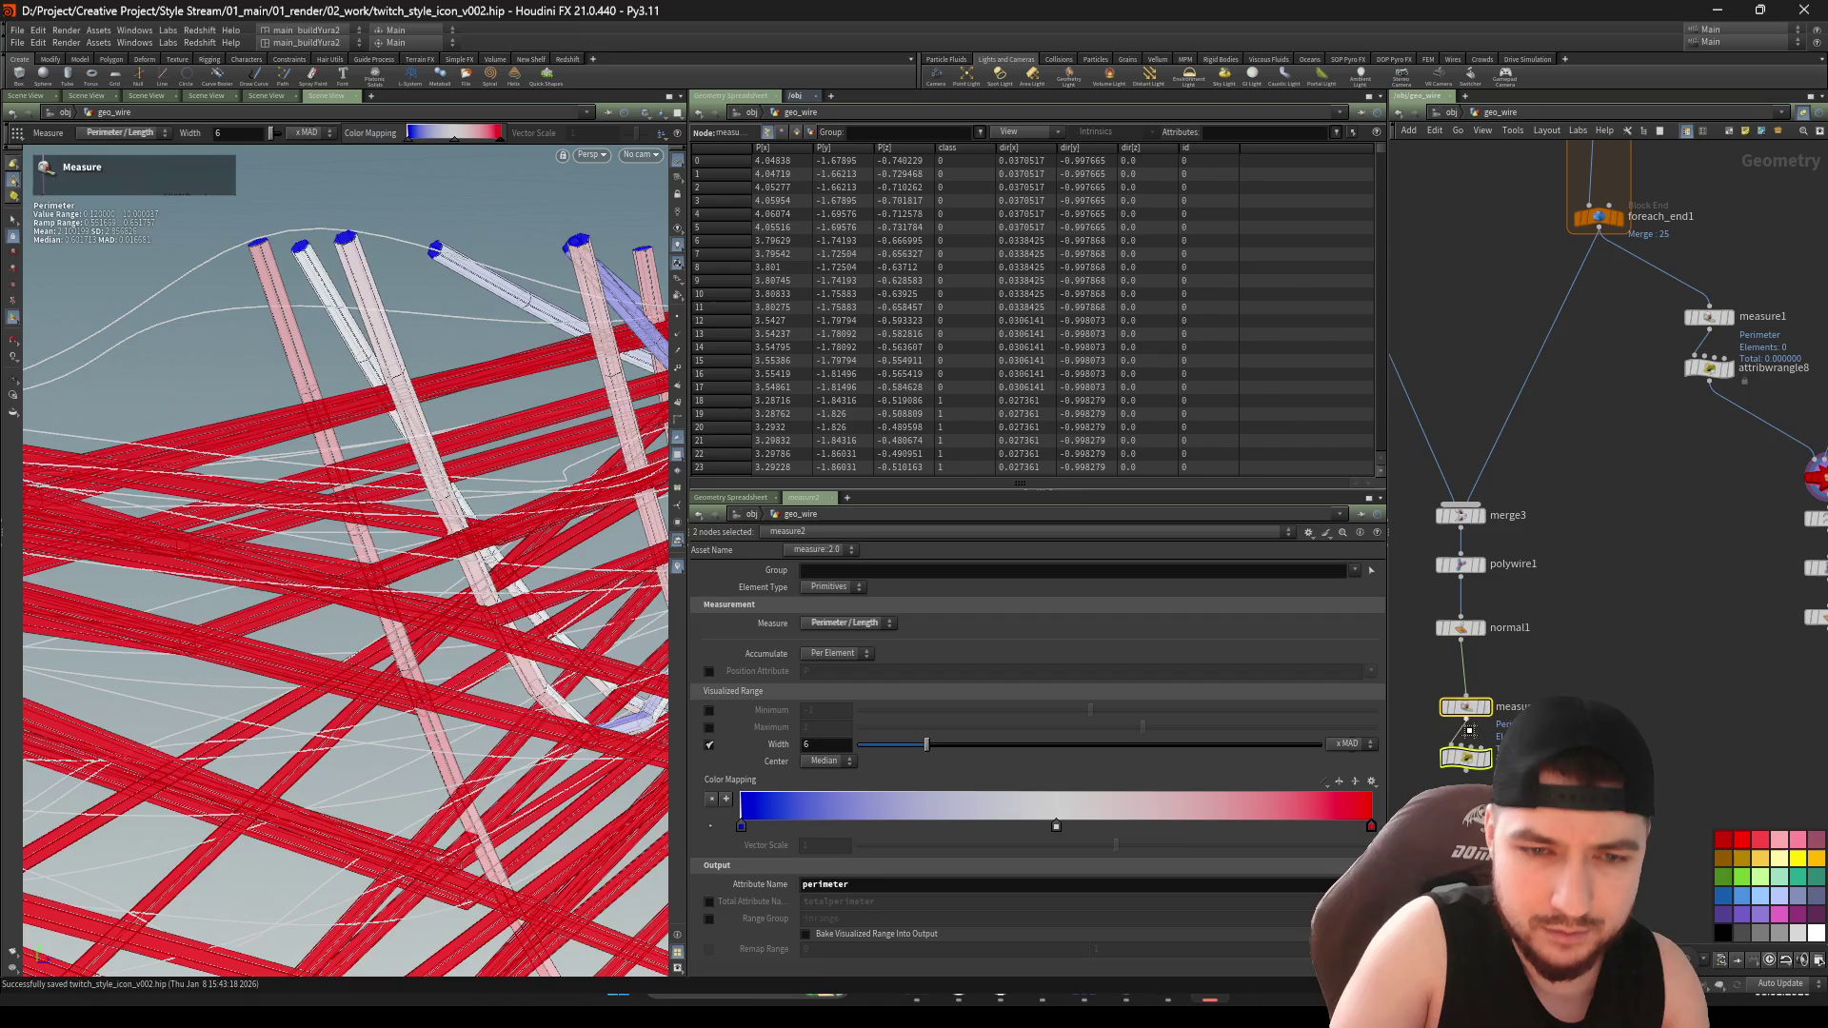
pyautogui.press('Down')
pyautogui.press('Up')
pyautogui.press('Up')
pyautogui.press('Up')
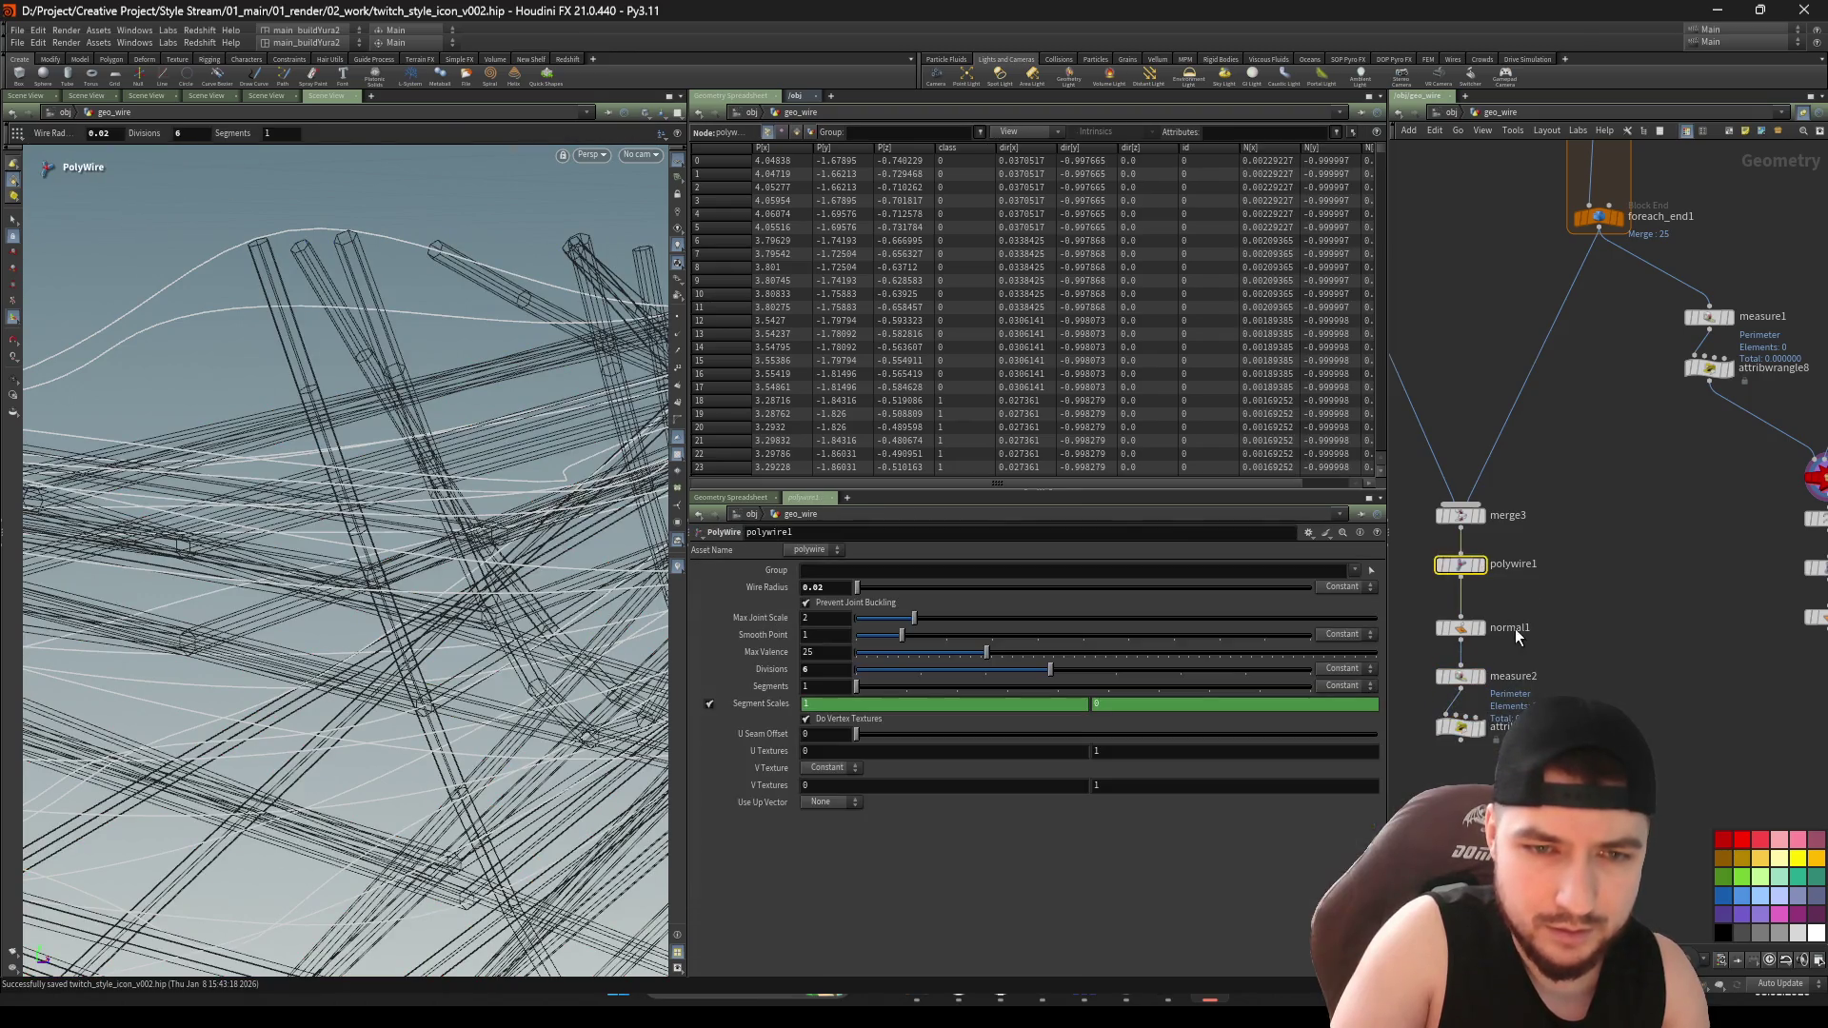
pyautogui.moveTo(1524, 653); pyautogui.dragTo(1444, 567)
pyautogui.press('Delete')
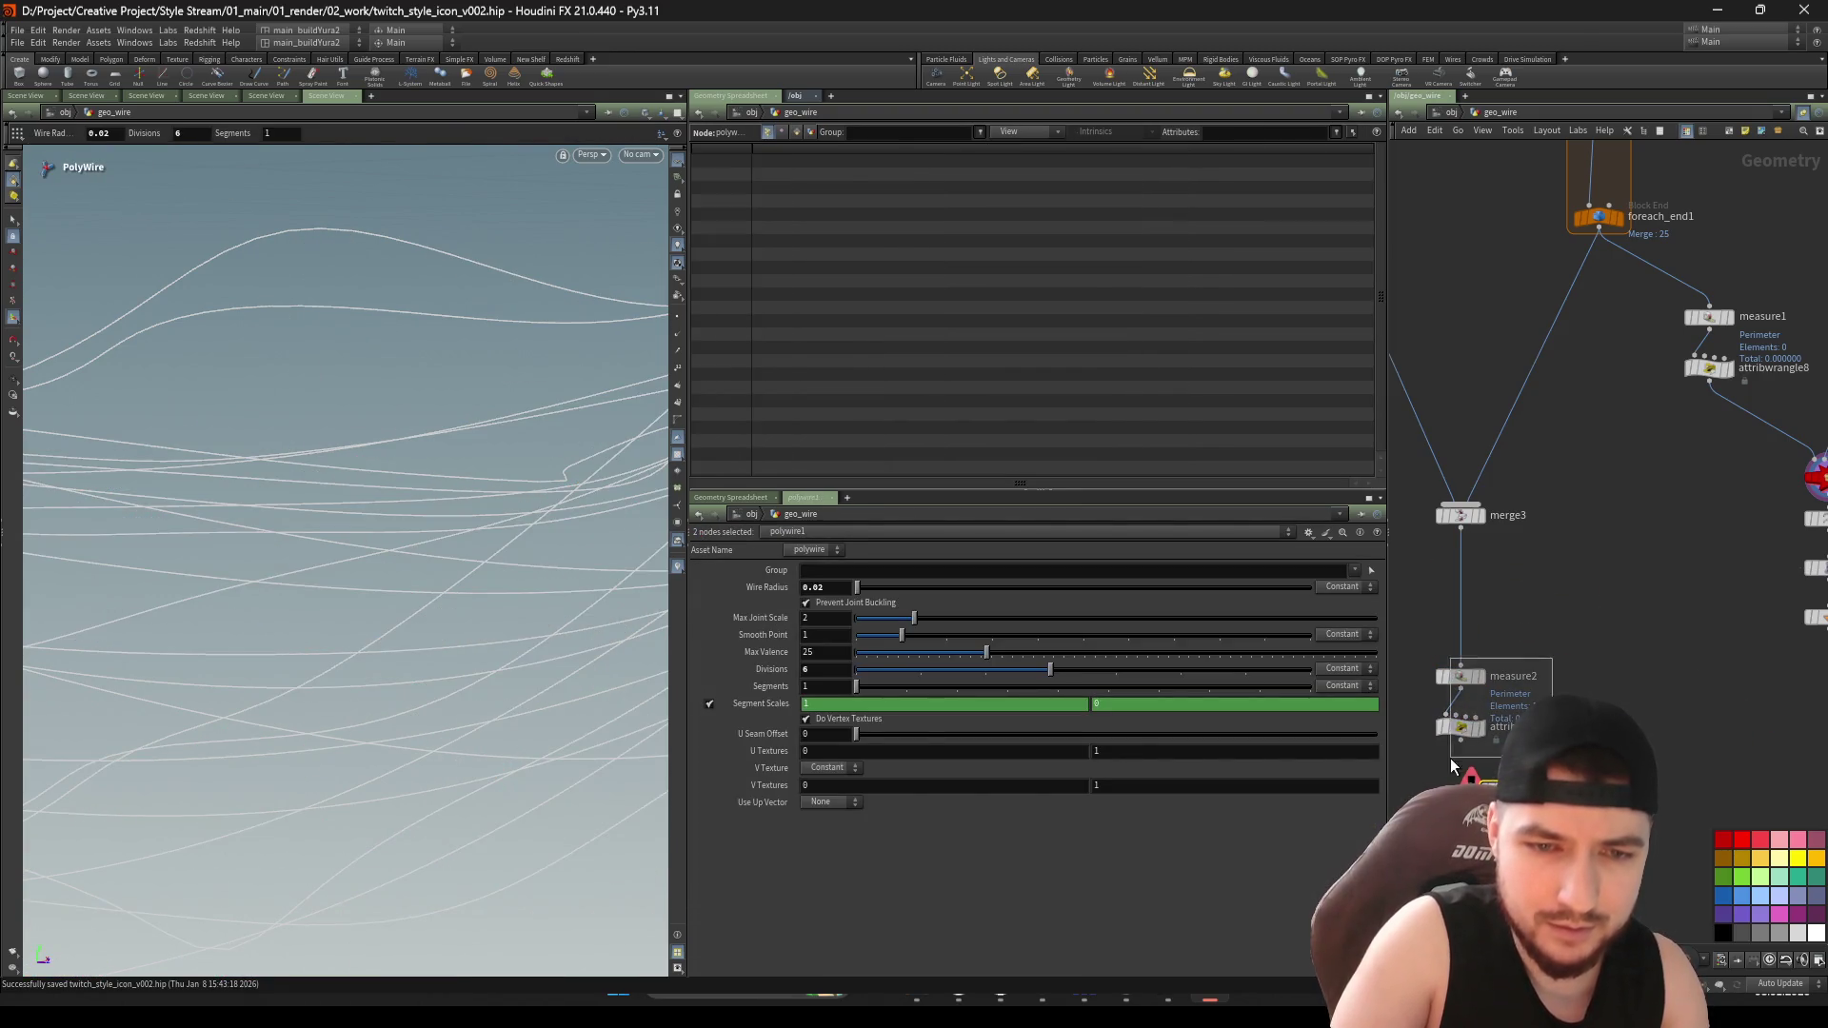
# Move measure2 and attribwrangle9 under merge3 and display attribwrangle9's curves
pyautogui.moveTo(1461, 678); pyautogui.dragTo(1460, 568)
pyautogui.click(1443, 605)
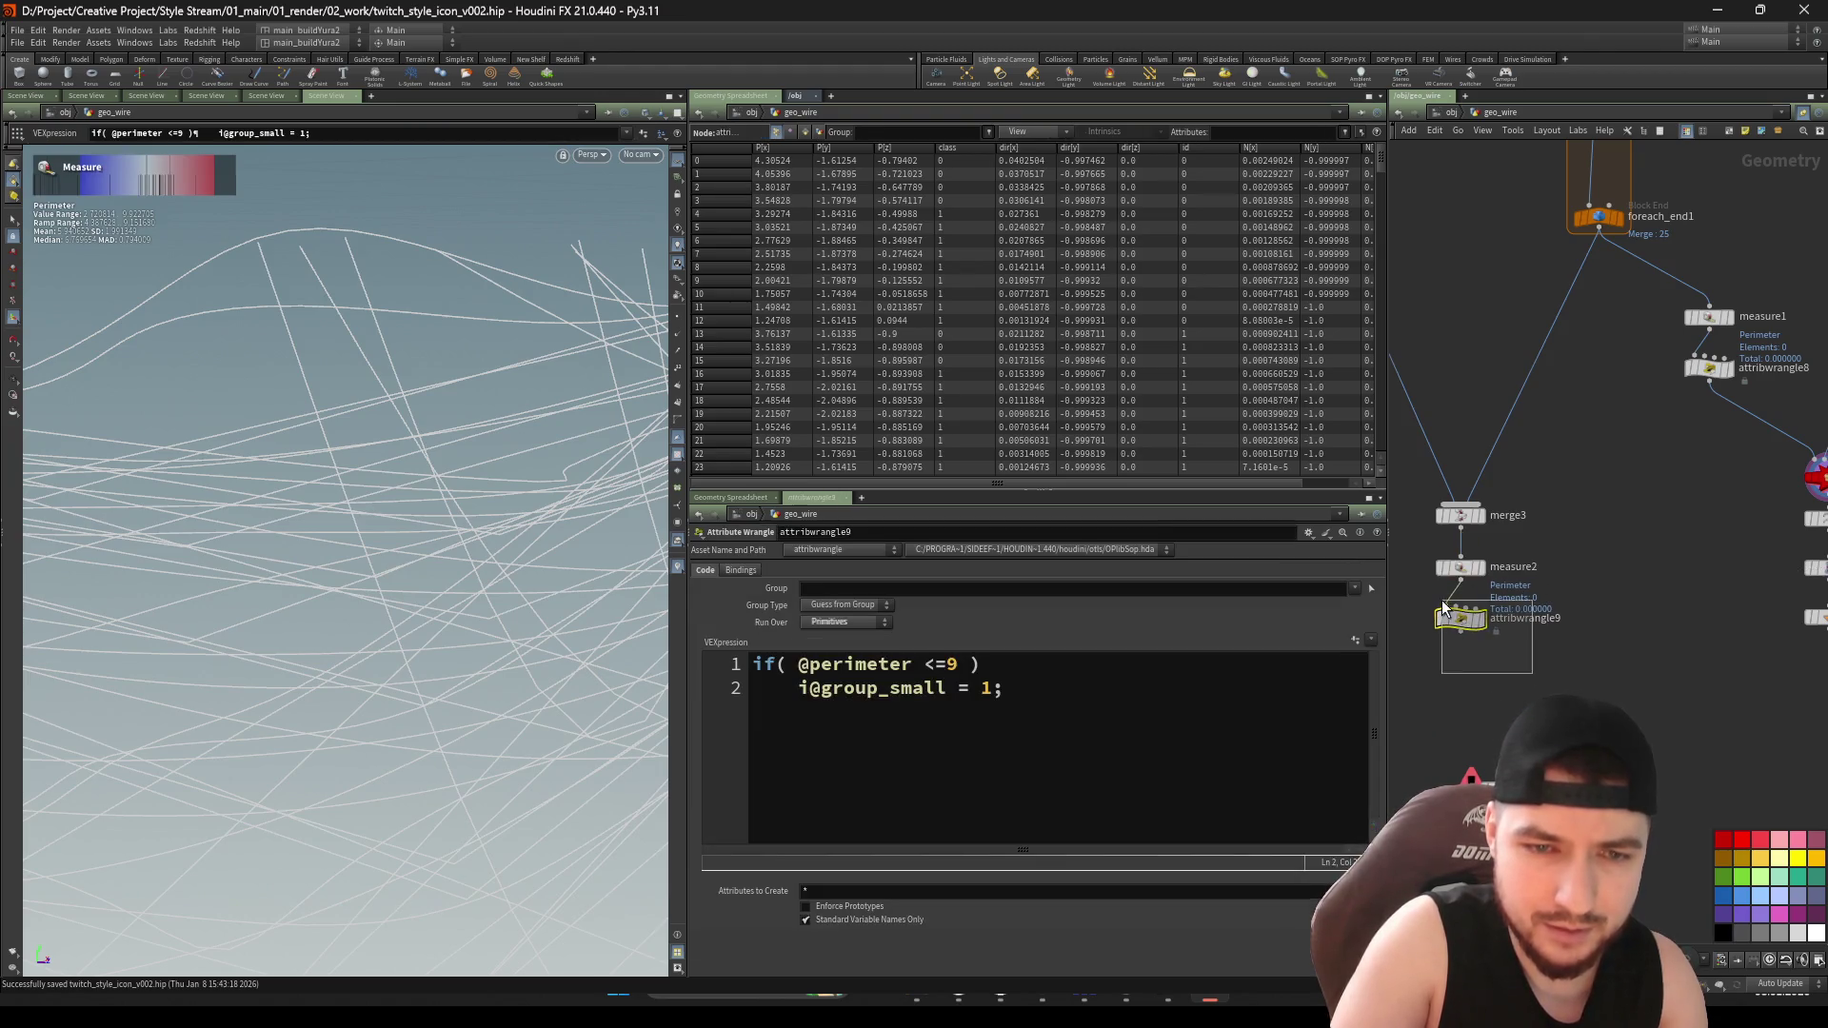
pyautogui.press('r')
pyautogui.moveTo(181, 609)
pyautogui.mouseDown()
pyautogui.moveTo(212, 620)
pyautogui.moveTo(396, 542)
pyautogui.moveTo(312, 579)
pyautogui.mouseUp()
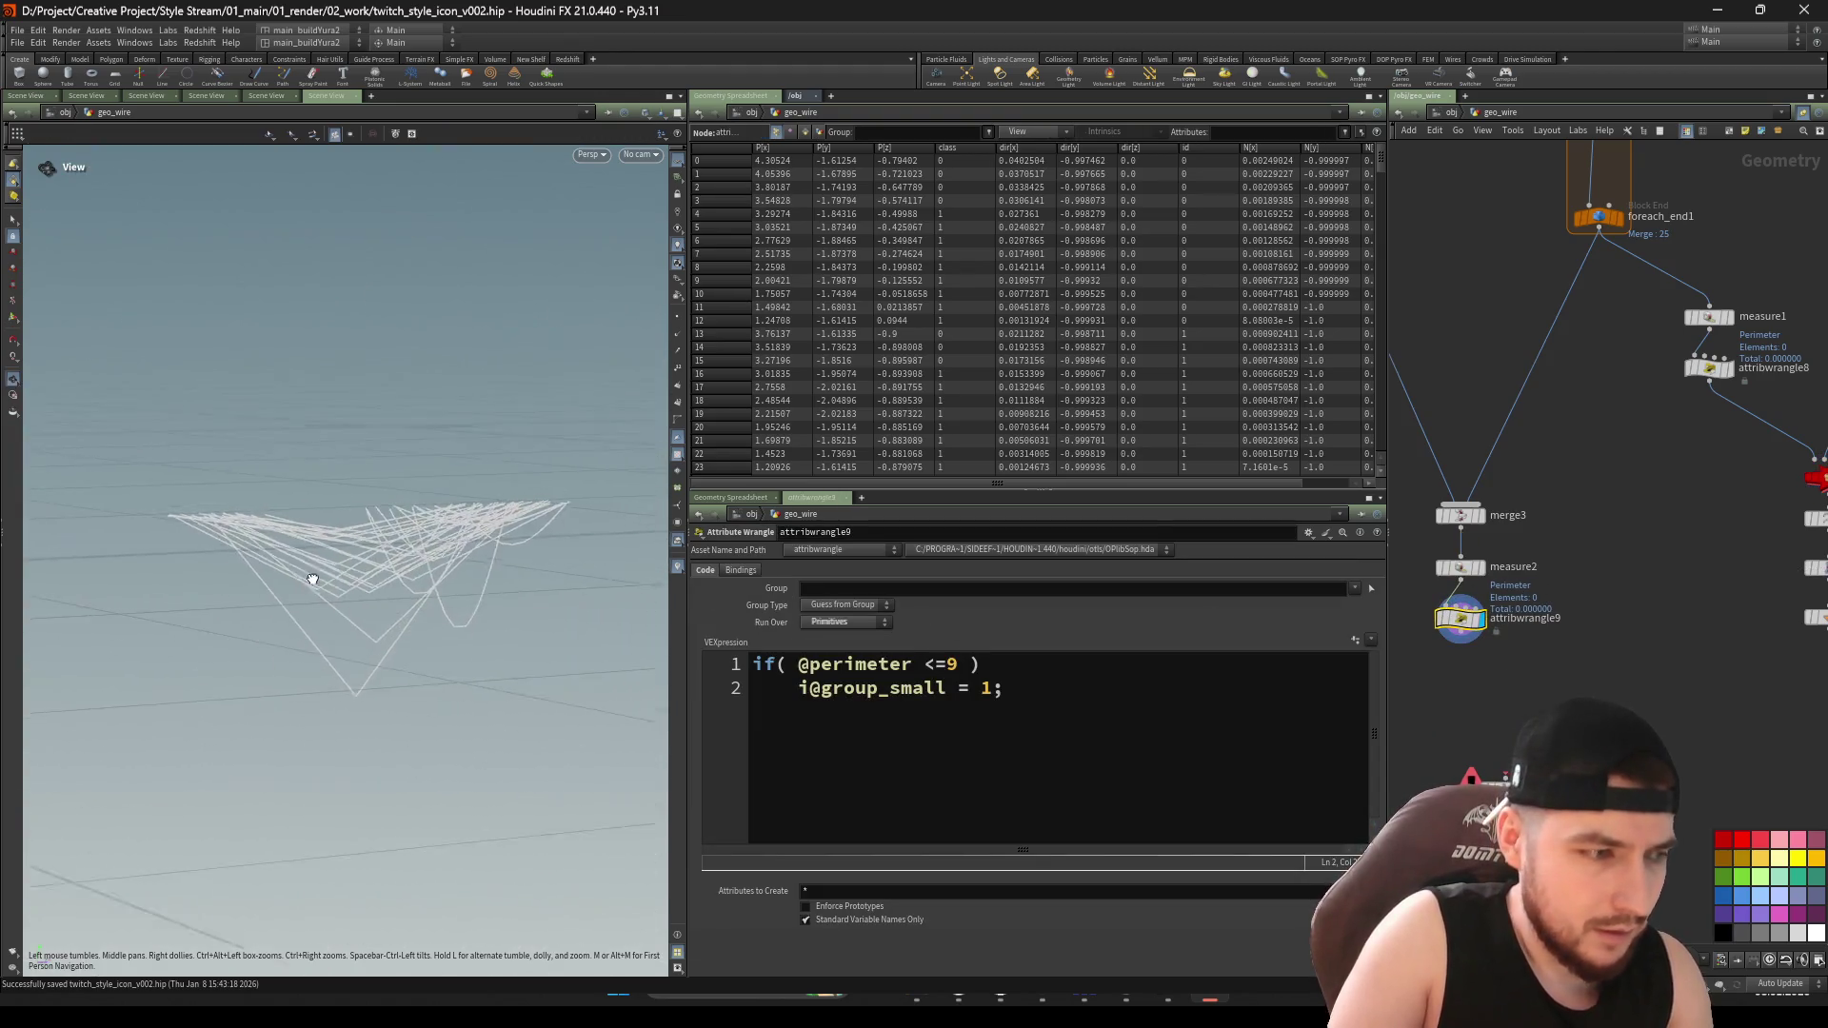
pyautogui.press('Return')
pyautogui.moveTo(1609, 333); pyautogui.dragTo(1592, 568, button='middle')
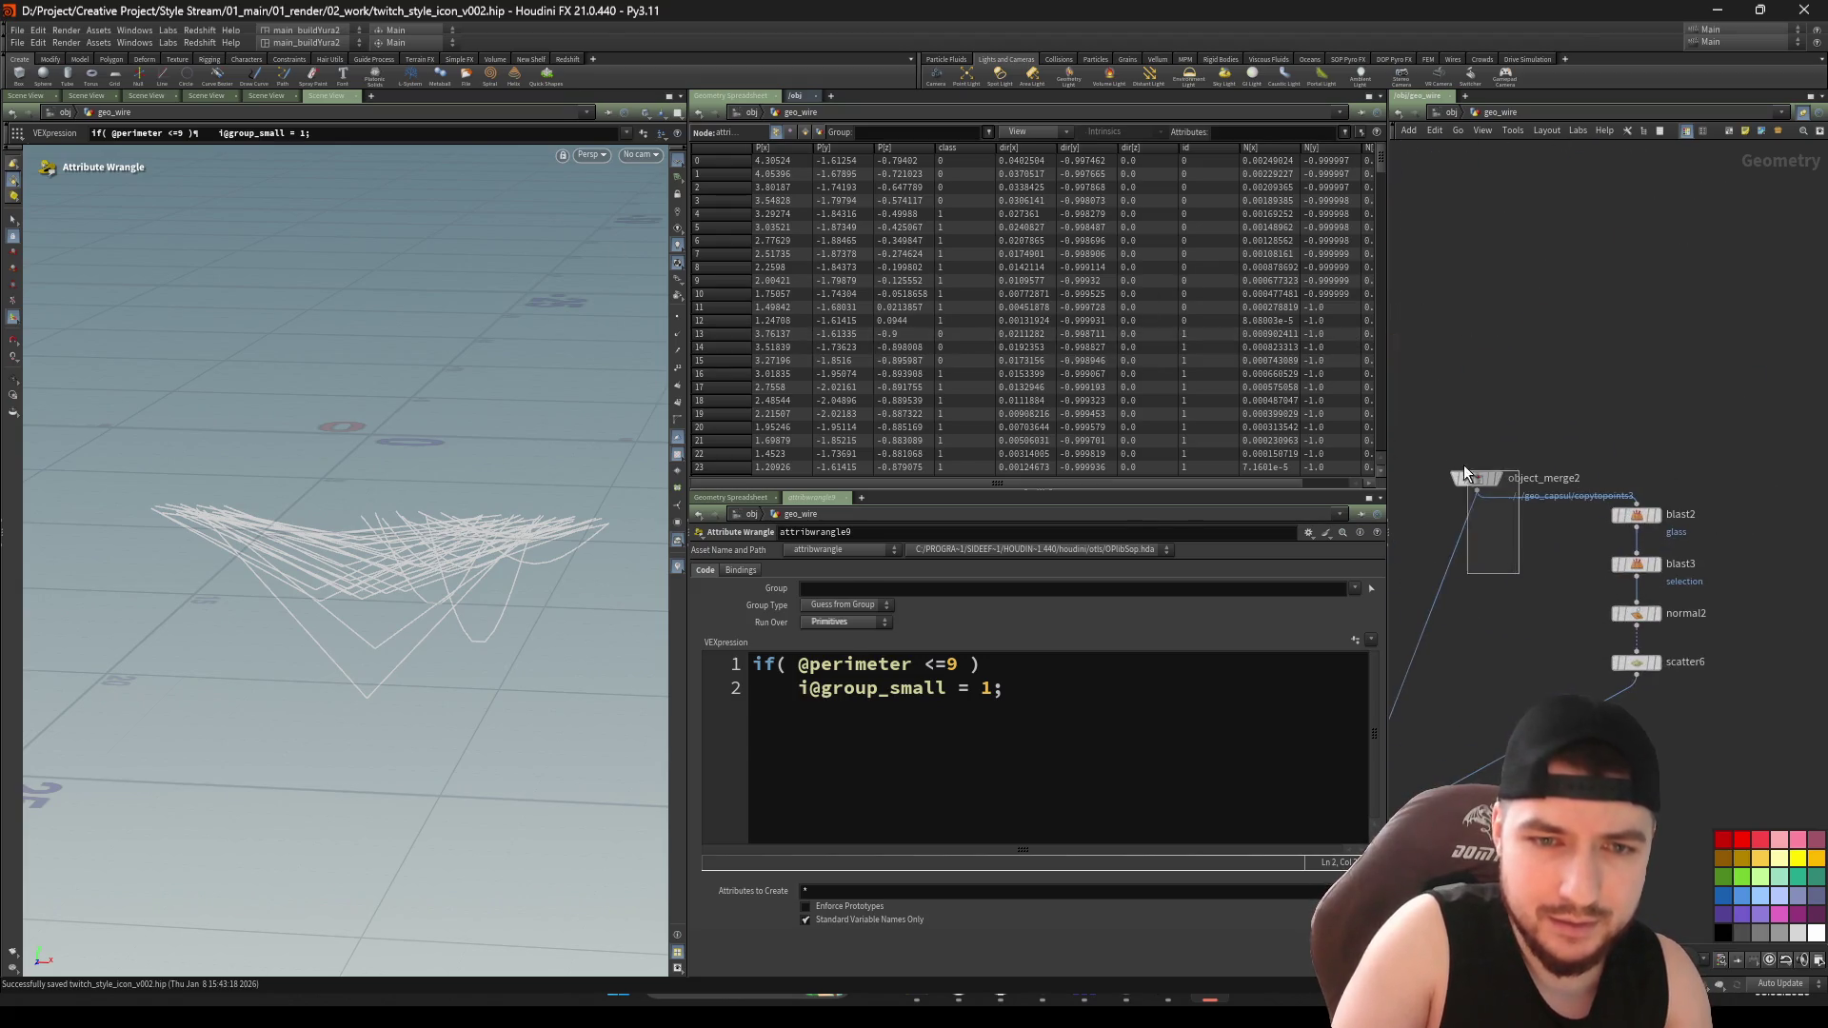
pyautogui.click(1466, 476)
pyautogui.press('r')
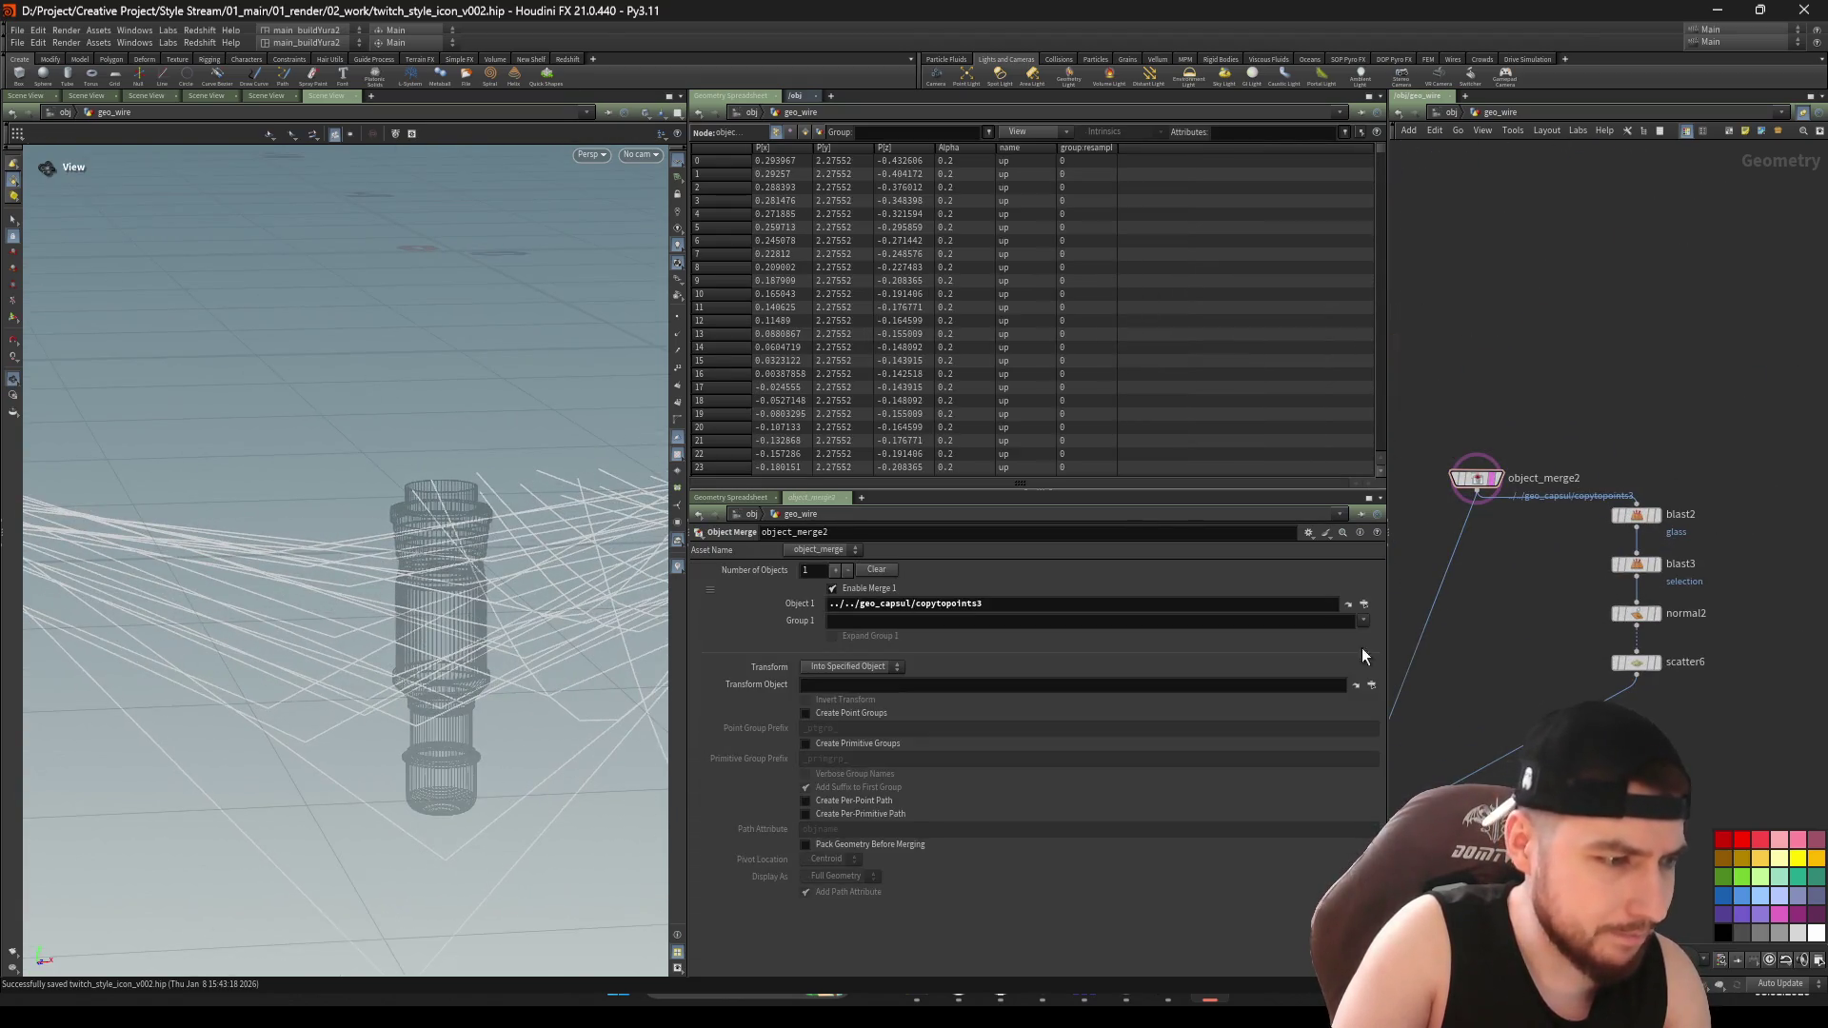
pyautogui.scroll(-5, 1614, 597)
pyautogui.moveTo(1614, 597)
pyautogui.mouseDown(button='middle')
pyautogui.moveTo(1666, 568)
pyautogui.moveTo(1640, 636)
pyautogui.mouseUp(button='middle')
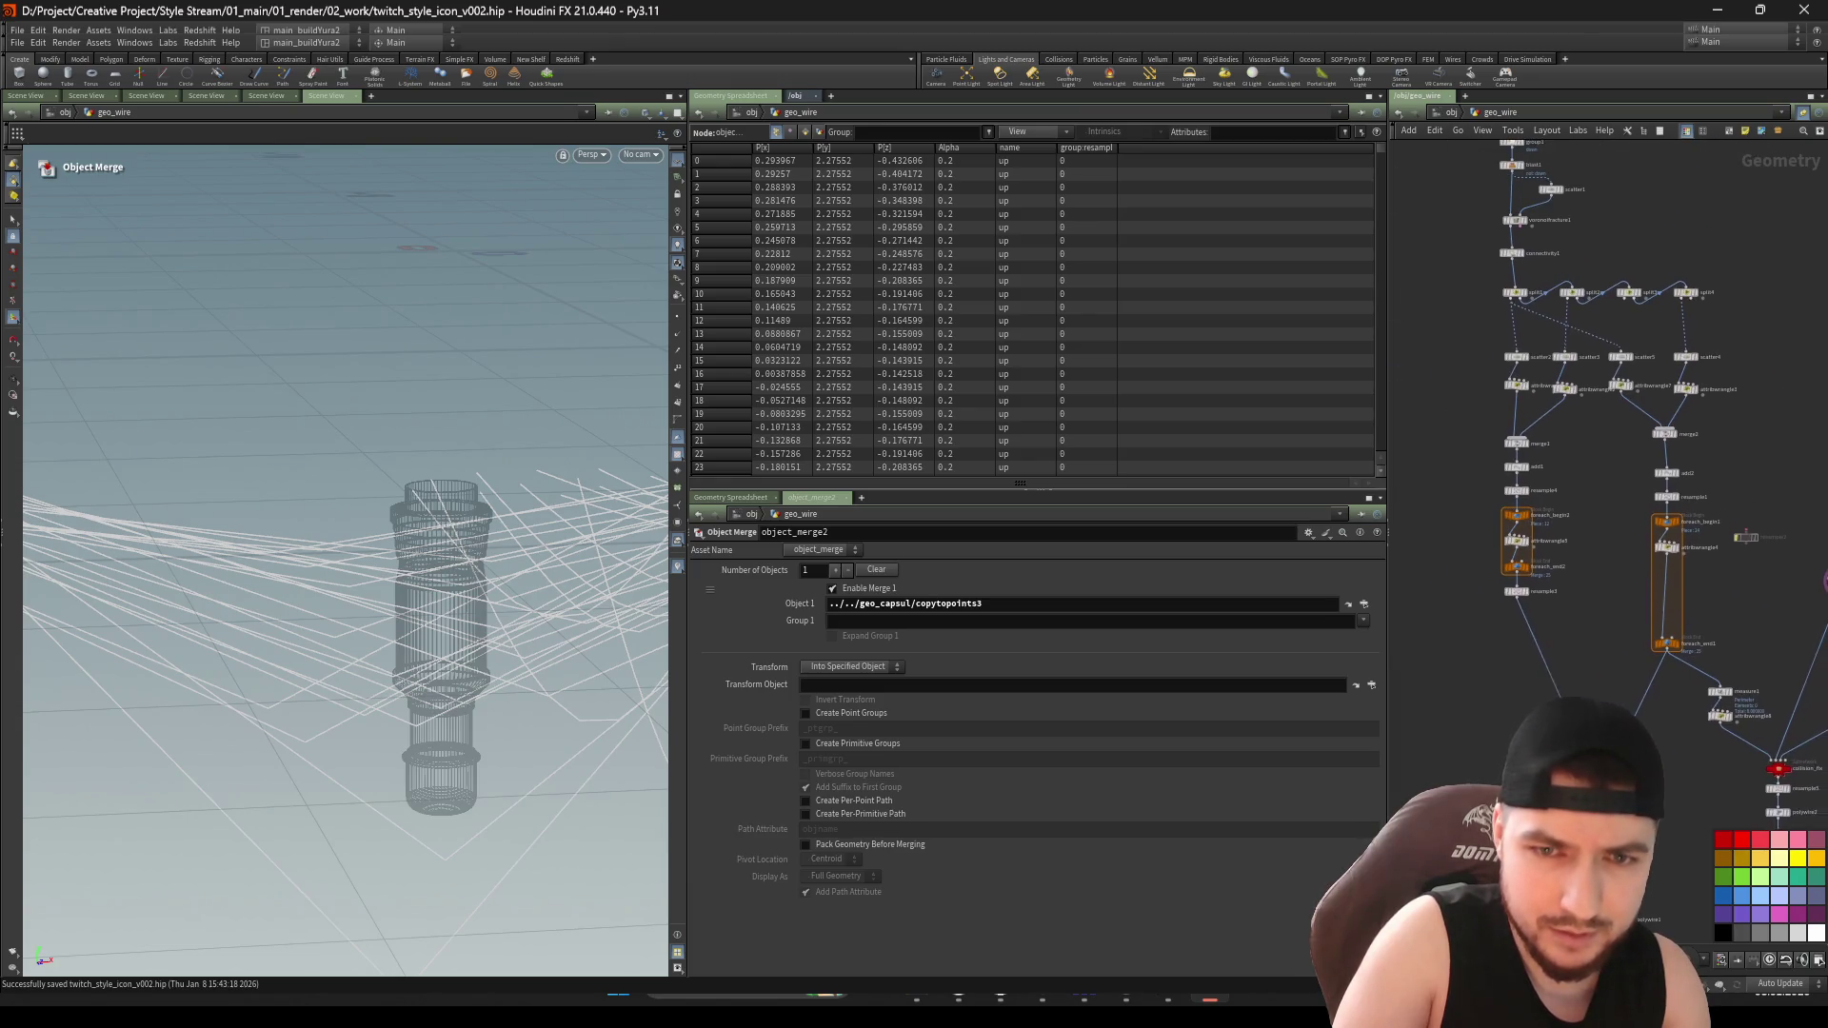
pyautogui.scroll(2, 1618, 666)
pyautogui.moveTo(1609, 762)
pyautogui.mouseDown(button='middle')
pyautogui.moveTo(1534, 679)
pyautogui.moveTo(1518, 604)
pyautogui.moveTo(1547, 637)
pyautogui.mouseUp(button='middle')
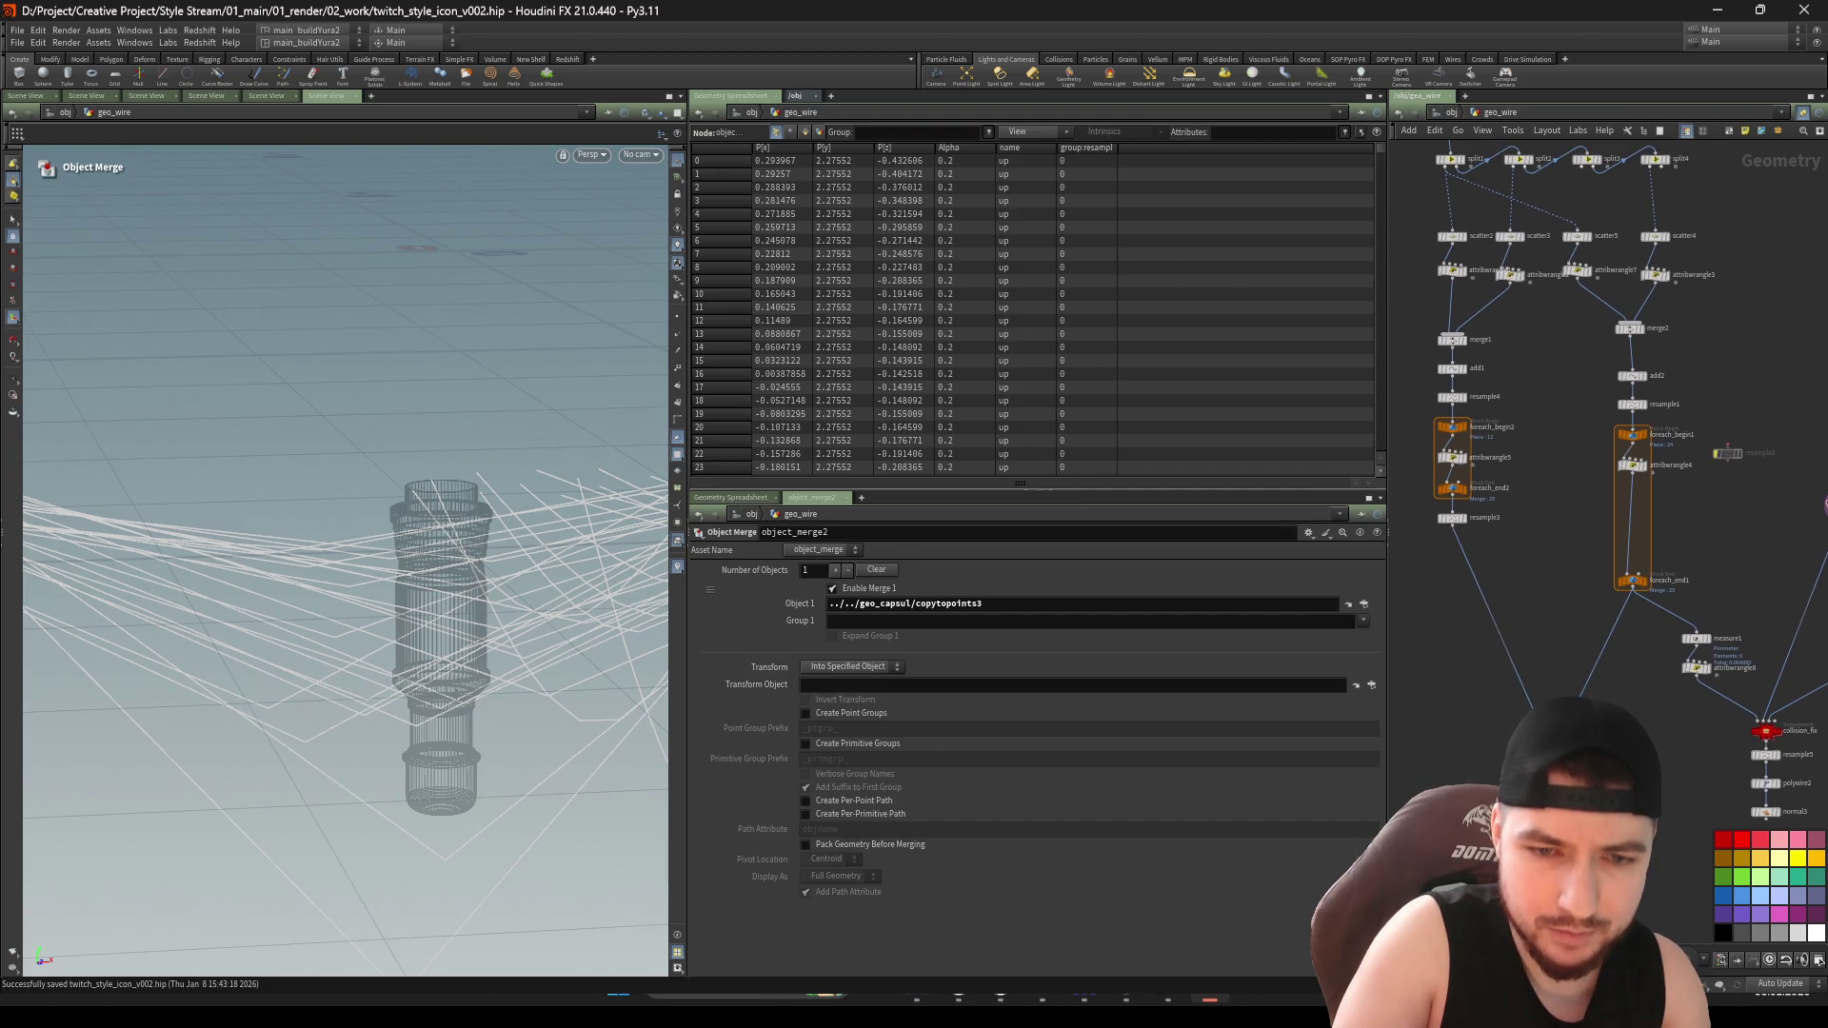
pyautogui.click(1454, 519)
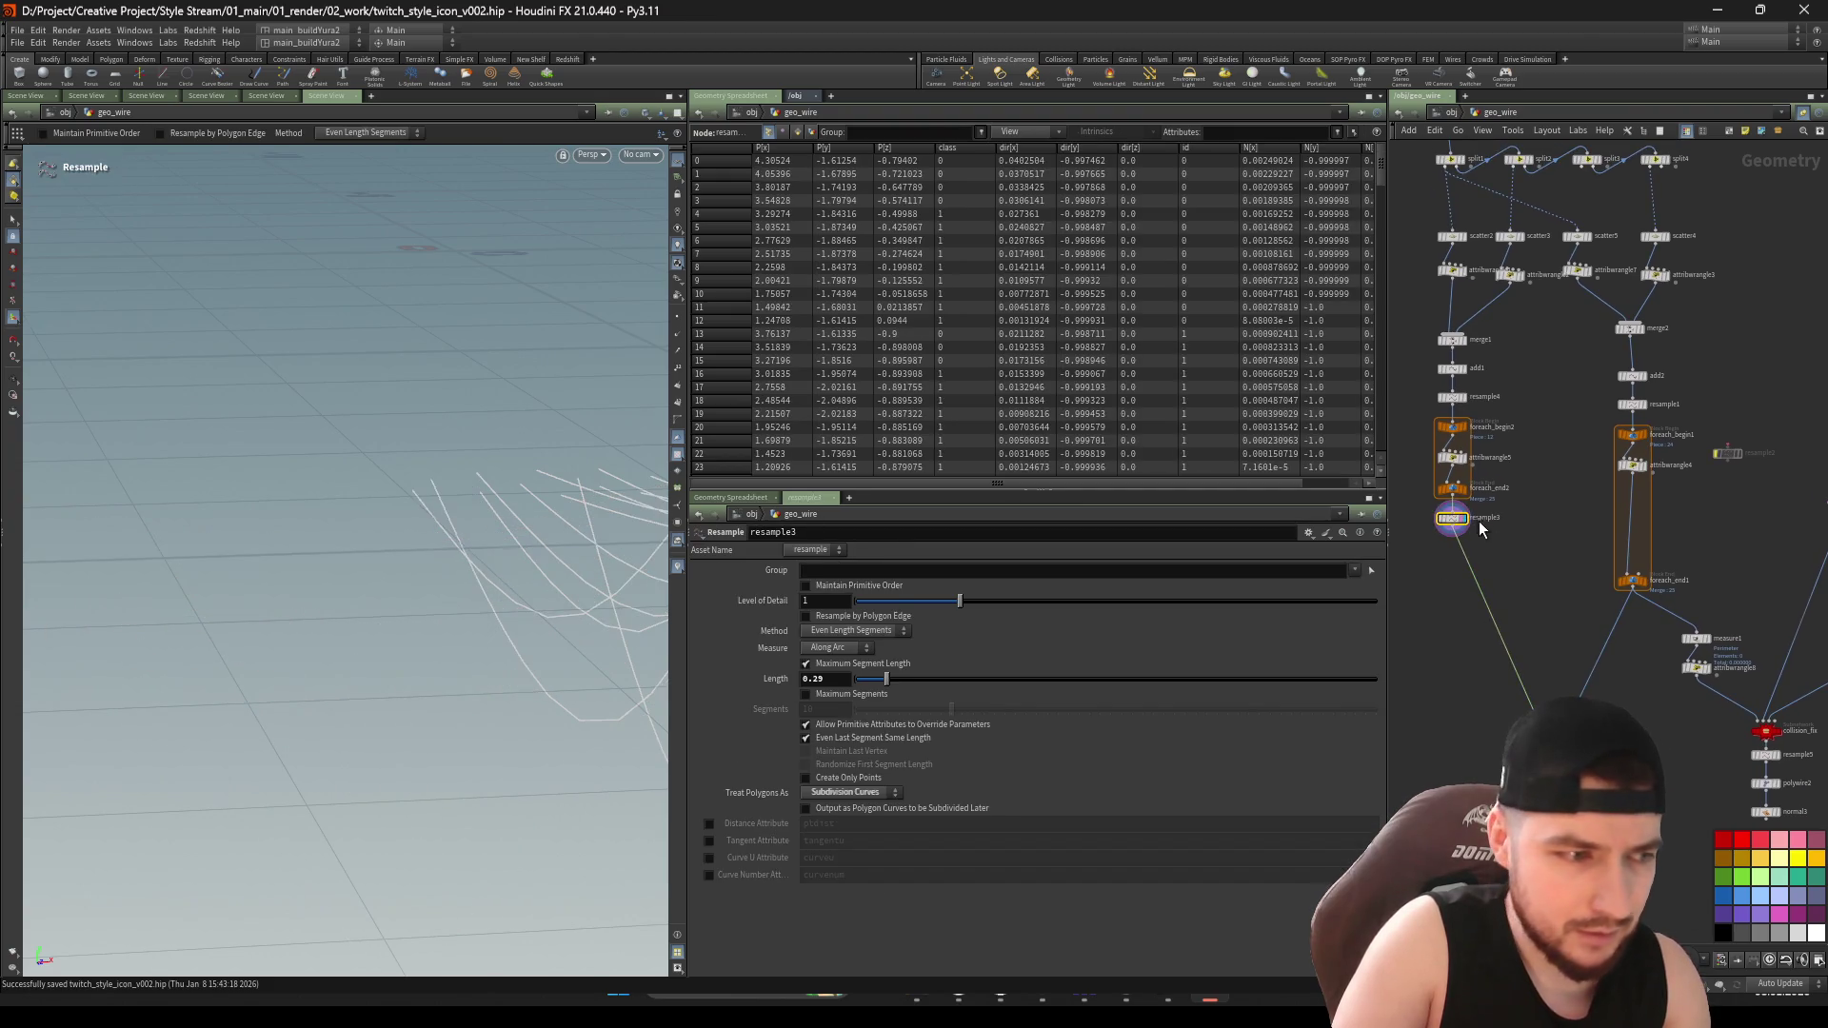
pyautogui.moveTo(1704, 535)
pyautogui.mouseDown(button='middle')
pyautogui.moveTo(1586, 552)
pyautogui.moveTo(1524, 597)
pyautogui.mouseUp(button='middle')
pyautogui.click(1630, 558)
pyautogui.moveTo(476, 578); pyautogui.dragTo(431, 551)
pyautogui.scroll(5, 457, 511)
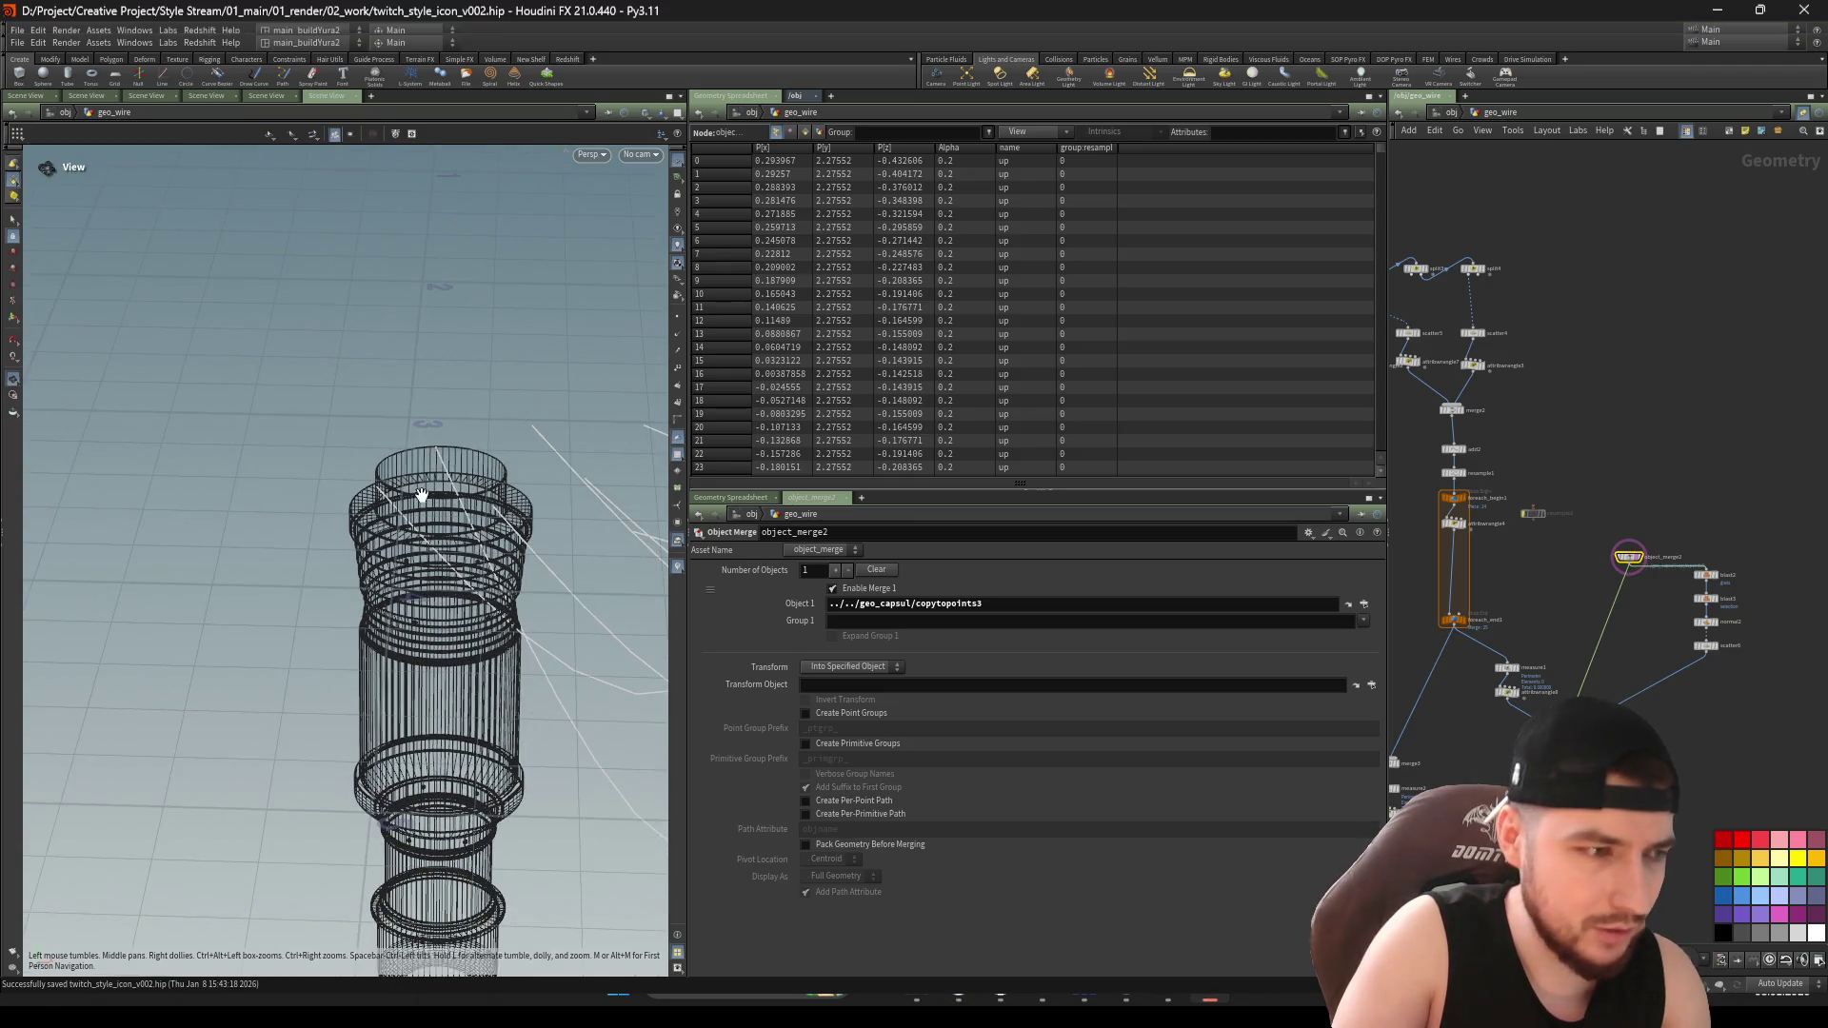
pyautogui.scroll(3, 506, 562)
pyautogui.moveTo(533, 571); pyautogui.dragTo(461, 543)
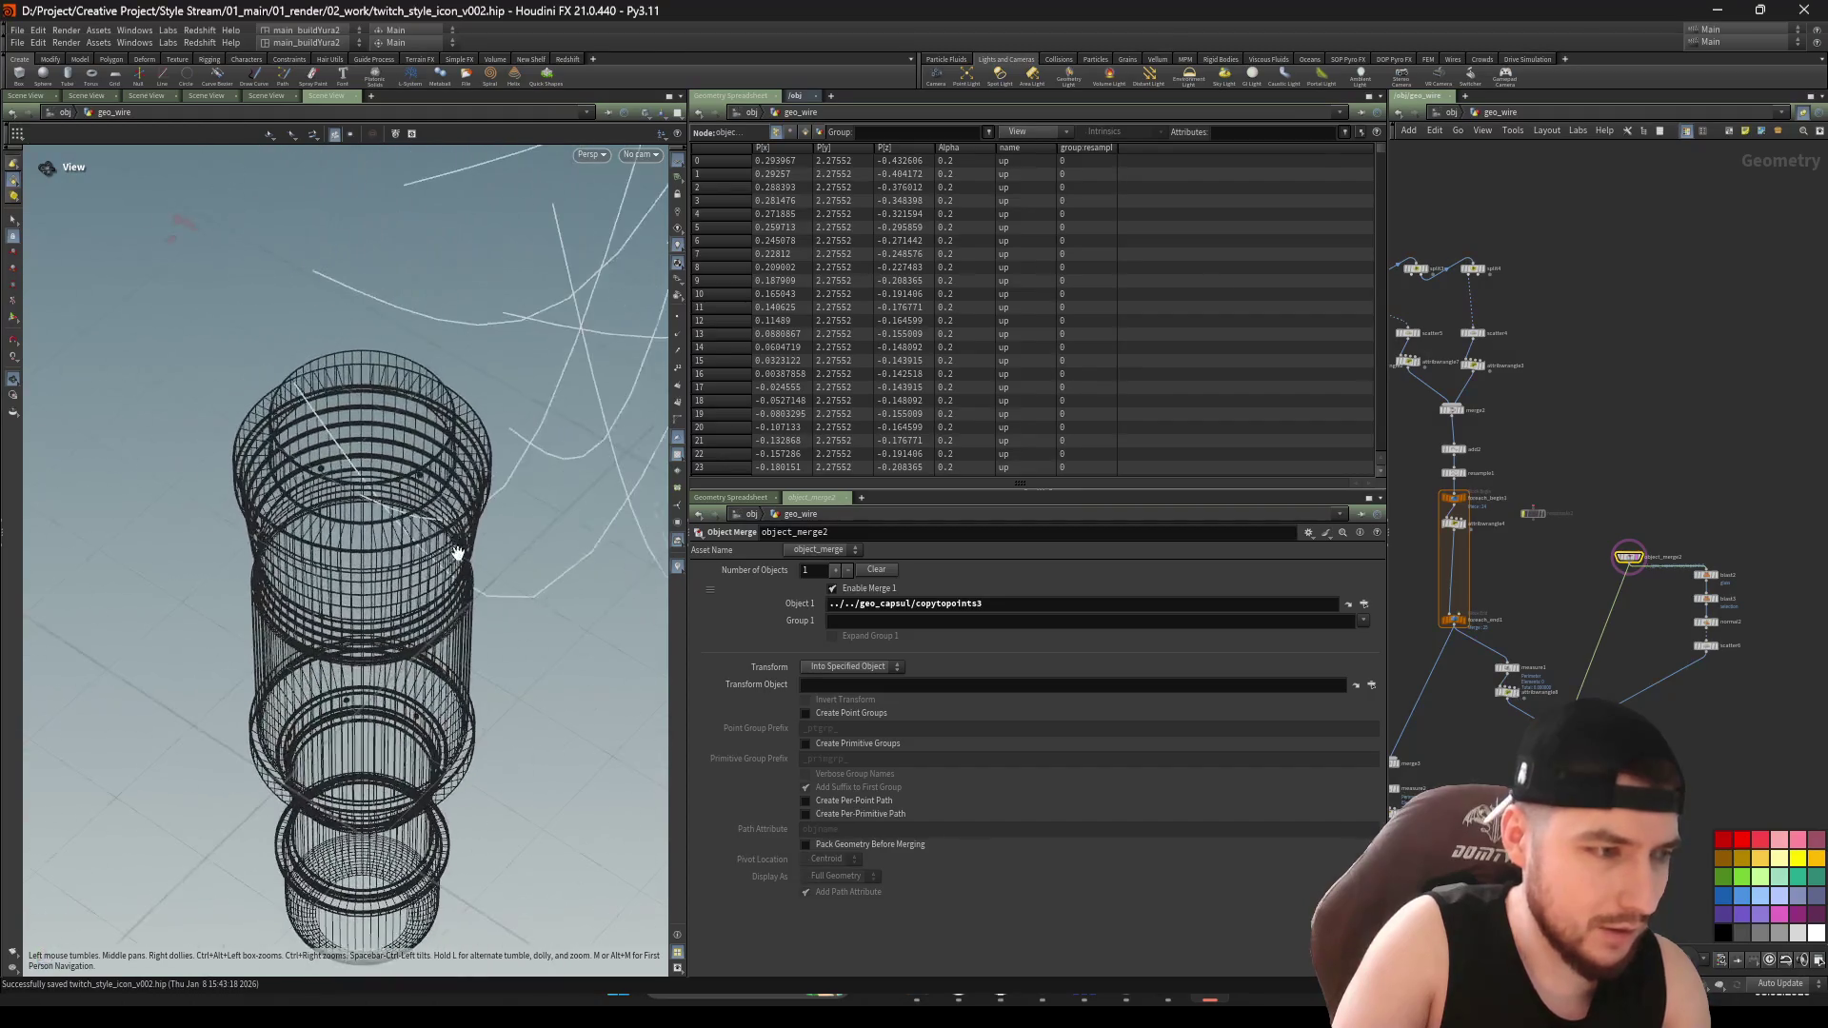
pyautogui.scroll(4, 1408, 641)
pyautogui.moveTo(1408, 641)
pyautogui.mouseDown(button='middle')
pyautogui.moveTo(1596, 689)
pyautogui.moveTo(1670, 750)
pyautogui.moveTo(1691, 642)
pyautogui.moveTo(1657, 625)
pyautogui.mouseUp(button='middle')
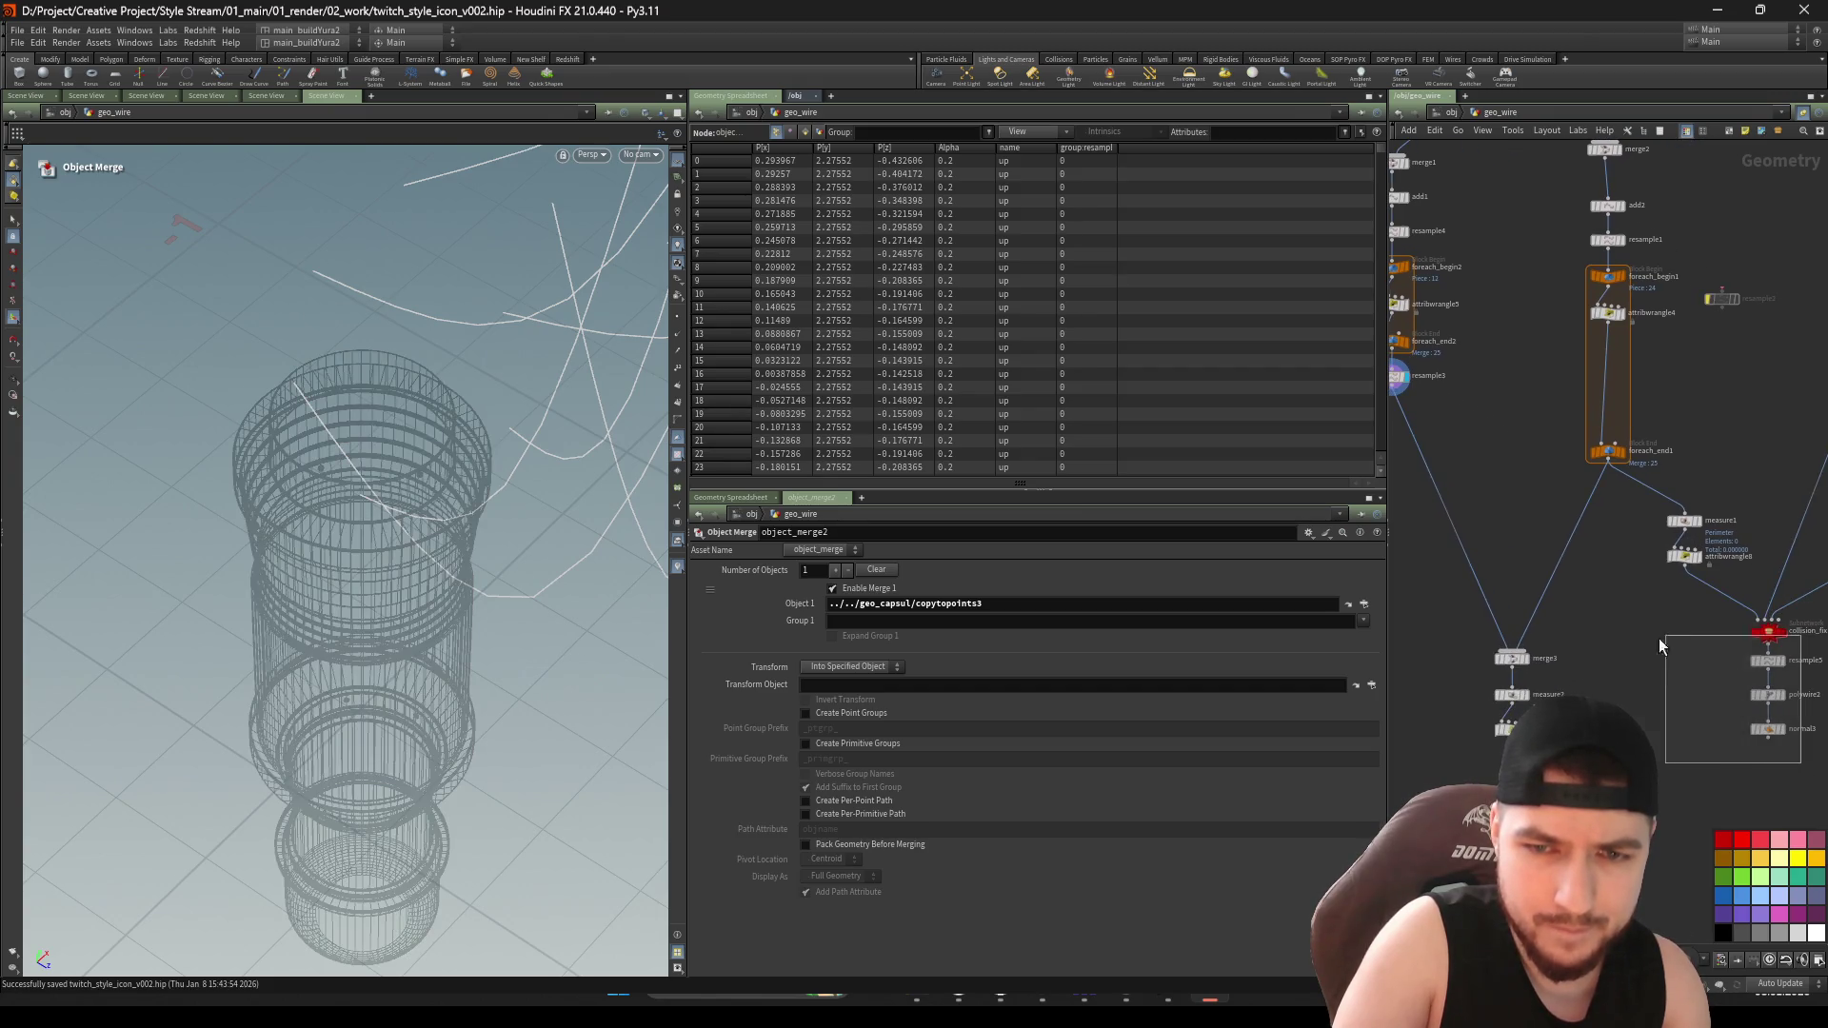
# Copy collision_fix and resample5 to create collision_fix1 and resample6, and save
pyautogui.moveTo(1658, 638); pyautogui.dragTo(1762, 636)
pyautogui.hotkey('ctrl', 'c')
pyautogui.hotkey('ctrl', 'v')
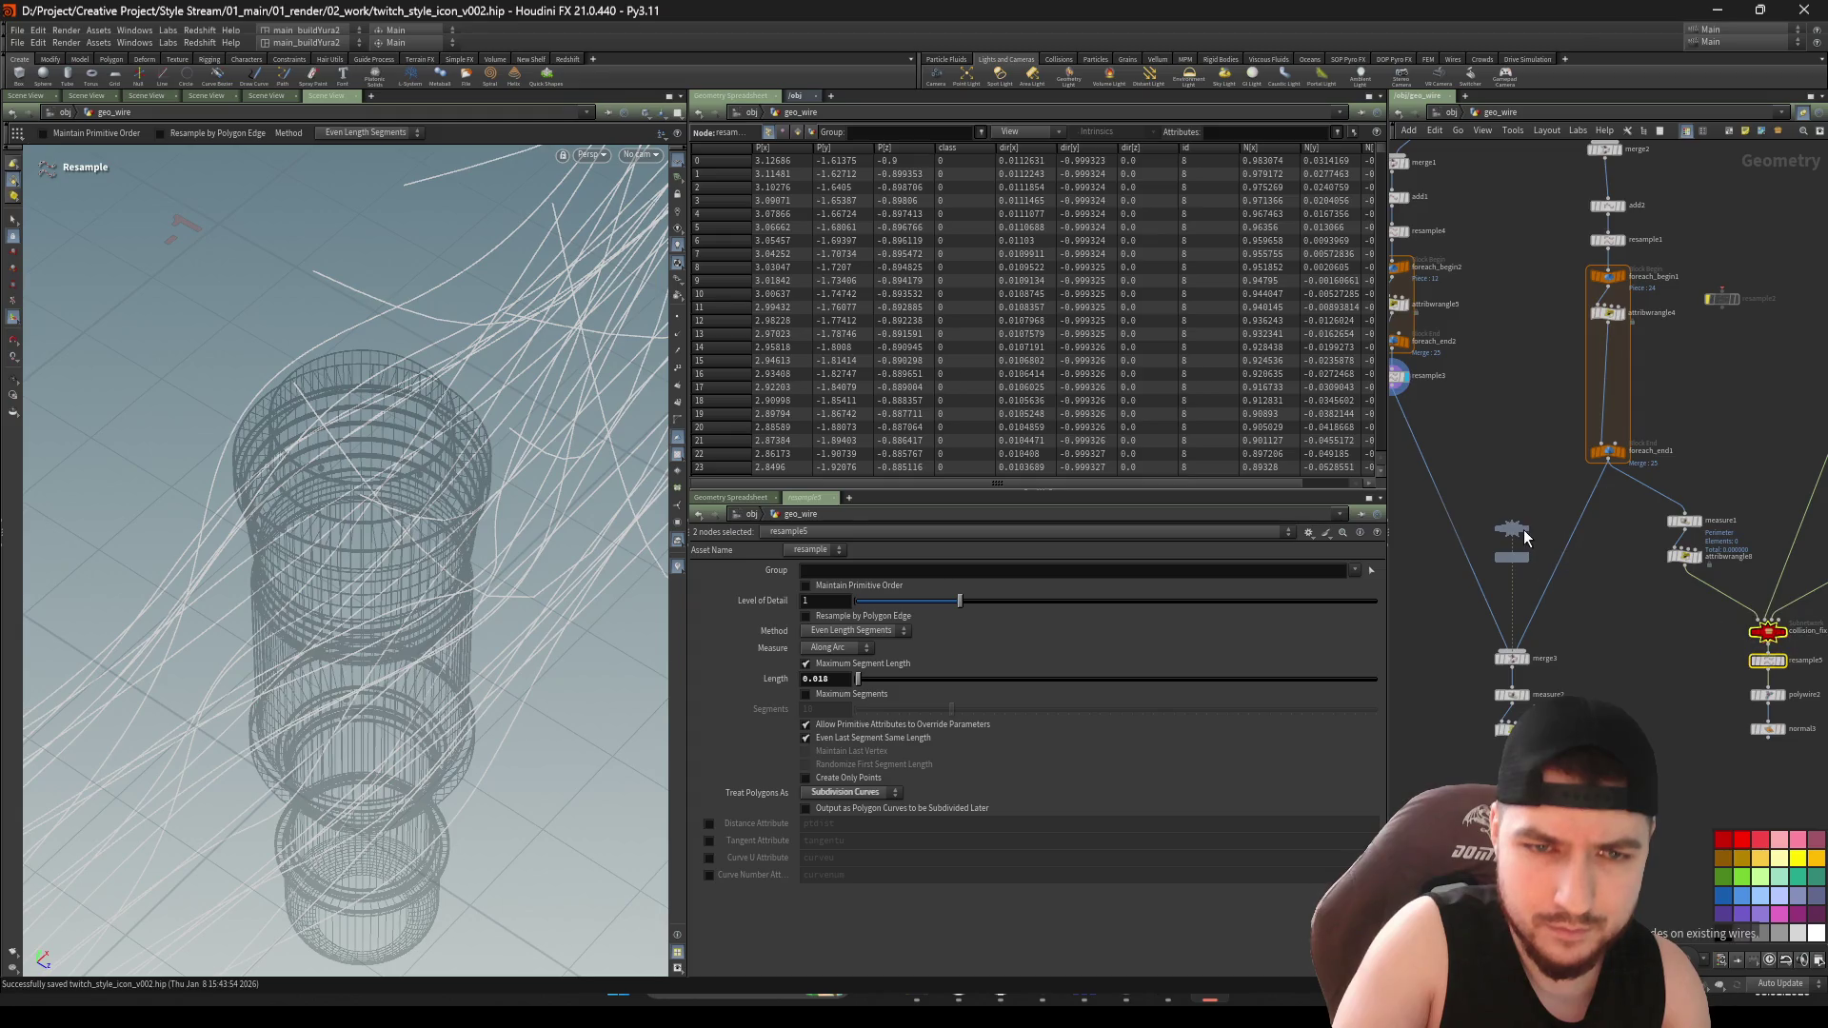
pyautogui.click(1477, 484)
pyautogui.scroll(2, 1500, 500)
pyautogui.hotkey('ctrl', 's')
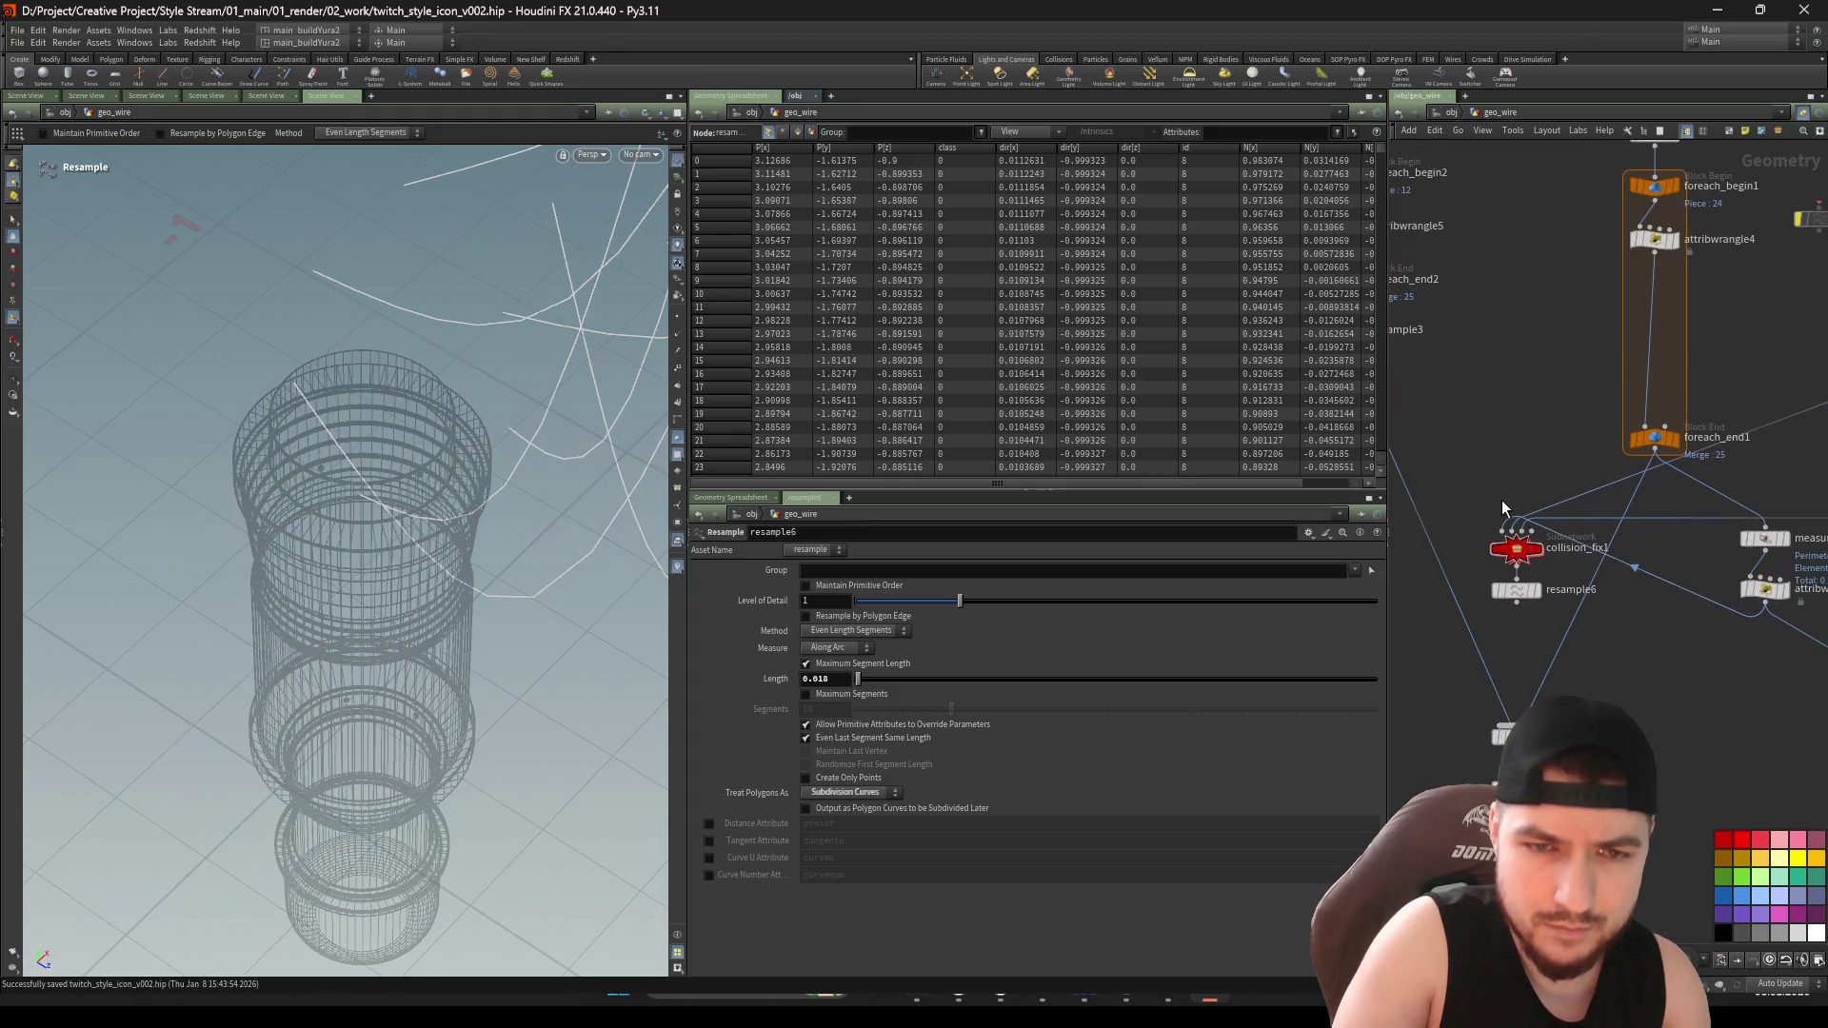
# Display resample6's output and orbit so the capsule stands upright
pyautogui.moveTo(1475, 479); pyautogui.dragTo(1517, 467, button='middle')
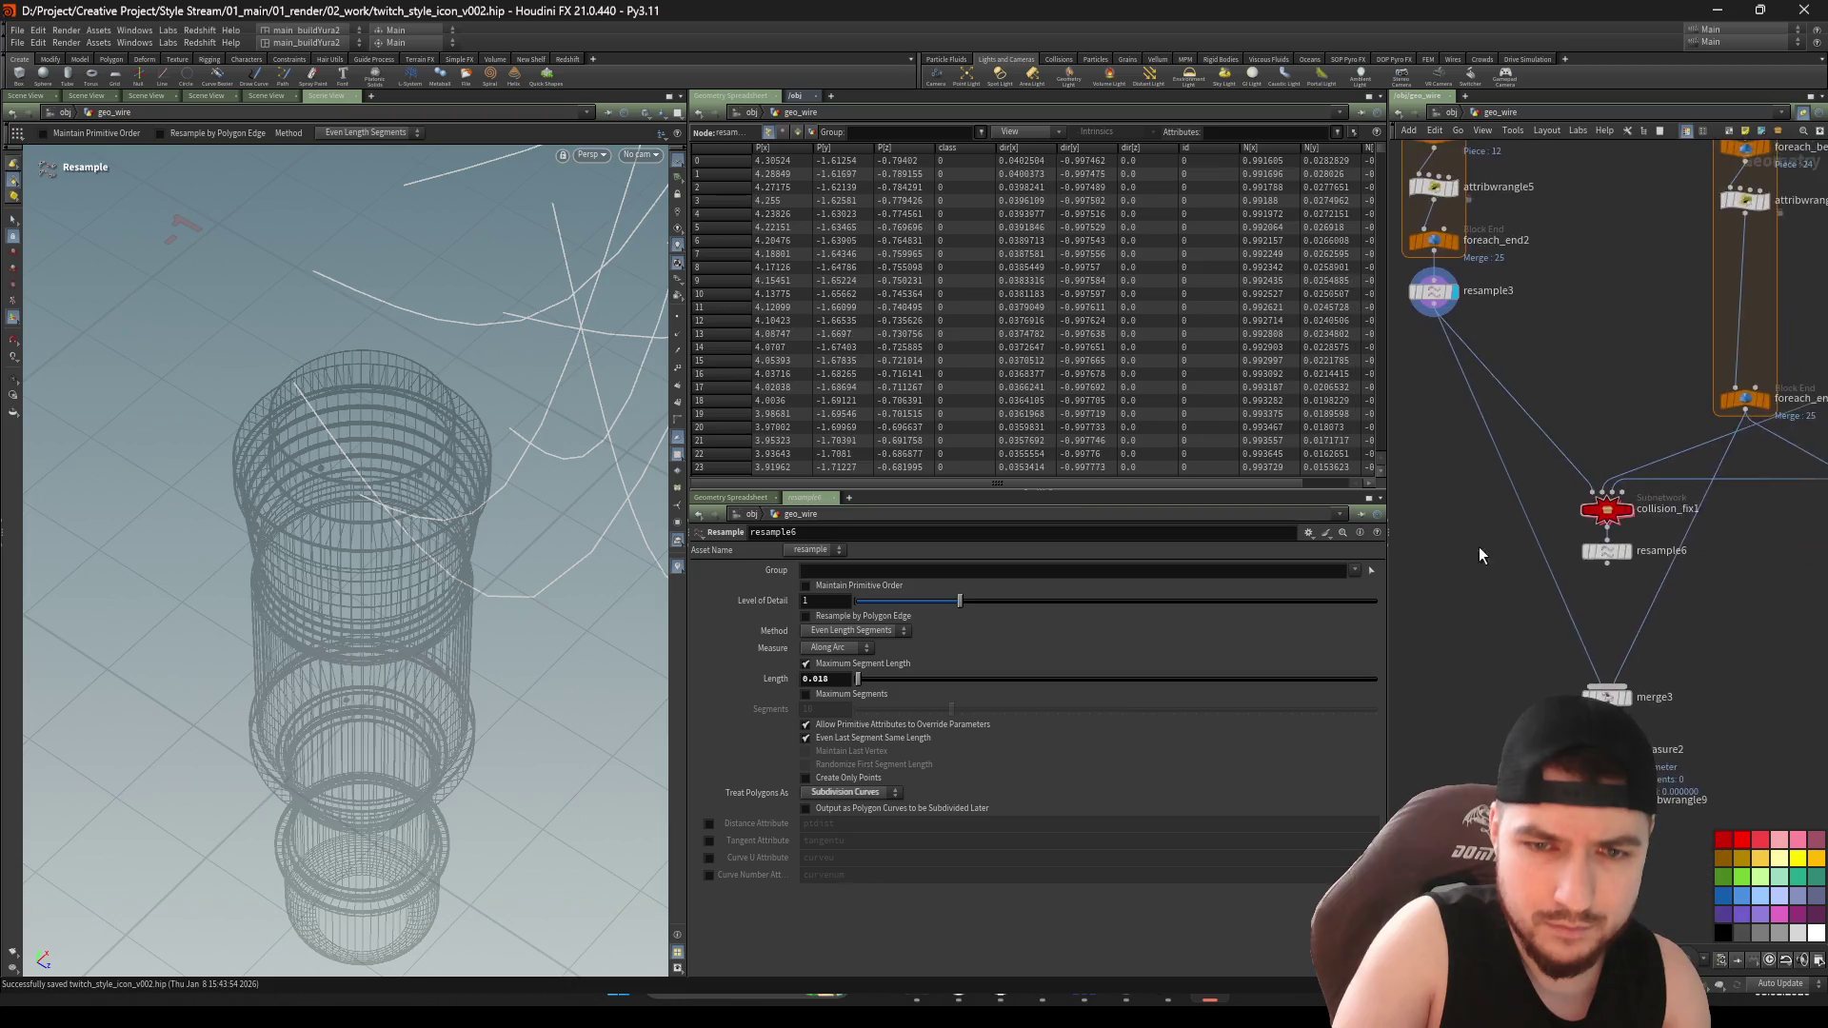
pyautogui.scroll(2, 1477, 546)
pyautogui.click(1633, 554)
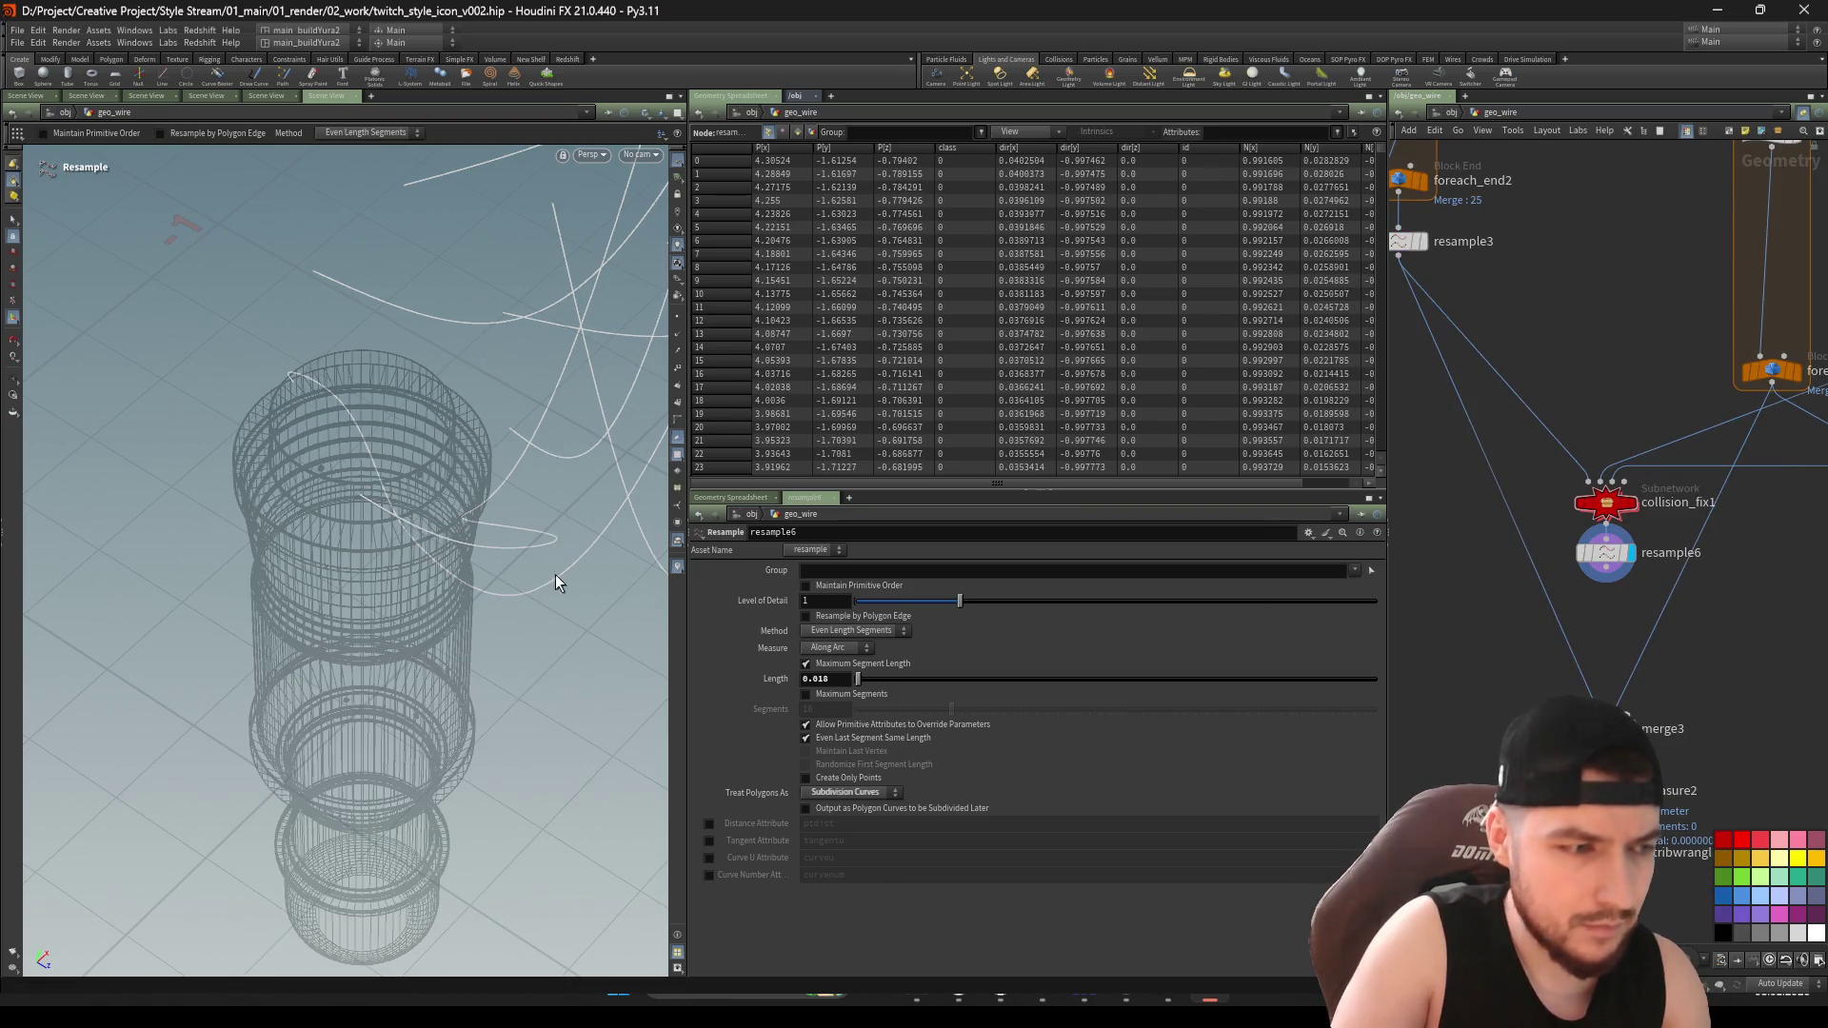
pyautogui.press('Escape')
pyautogui.moveTo(498, 542)
pyautogui.mouseDown()
pyautogui.moveTo(421, 524)
pyautogui.moveTo(400, 552)
pyautogui.mouseUp()
pyautogui.press('Return')
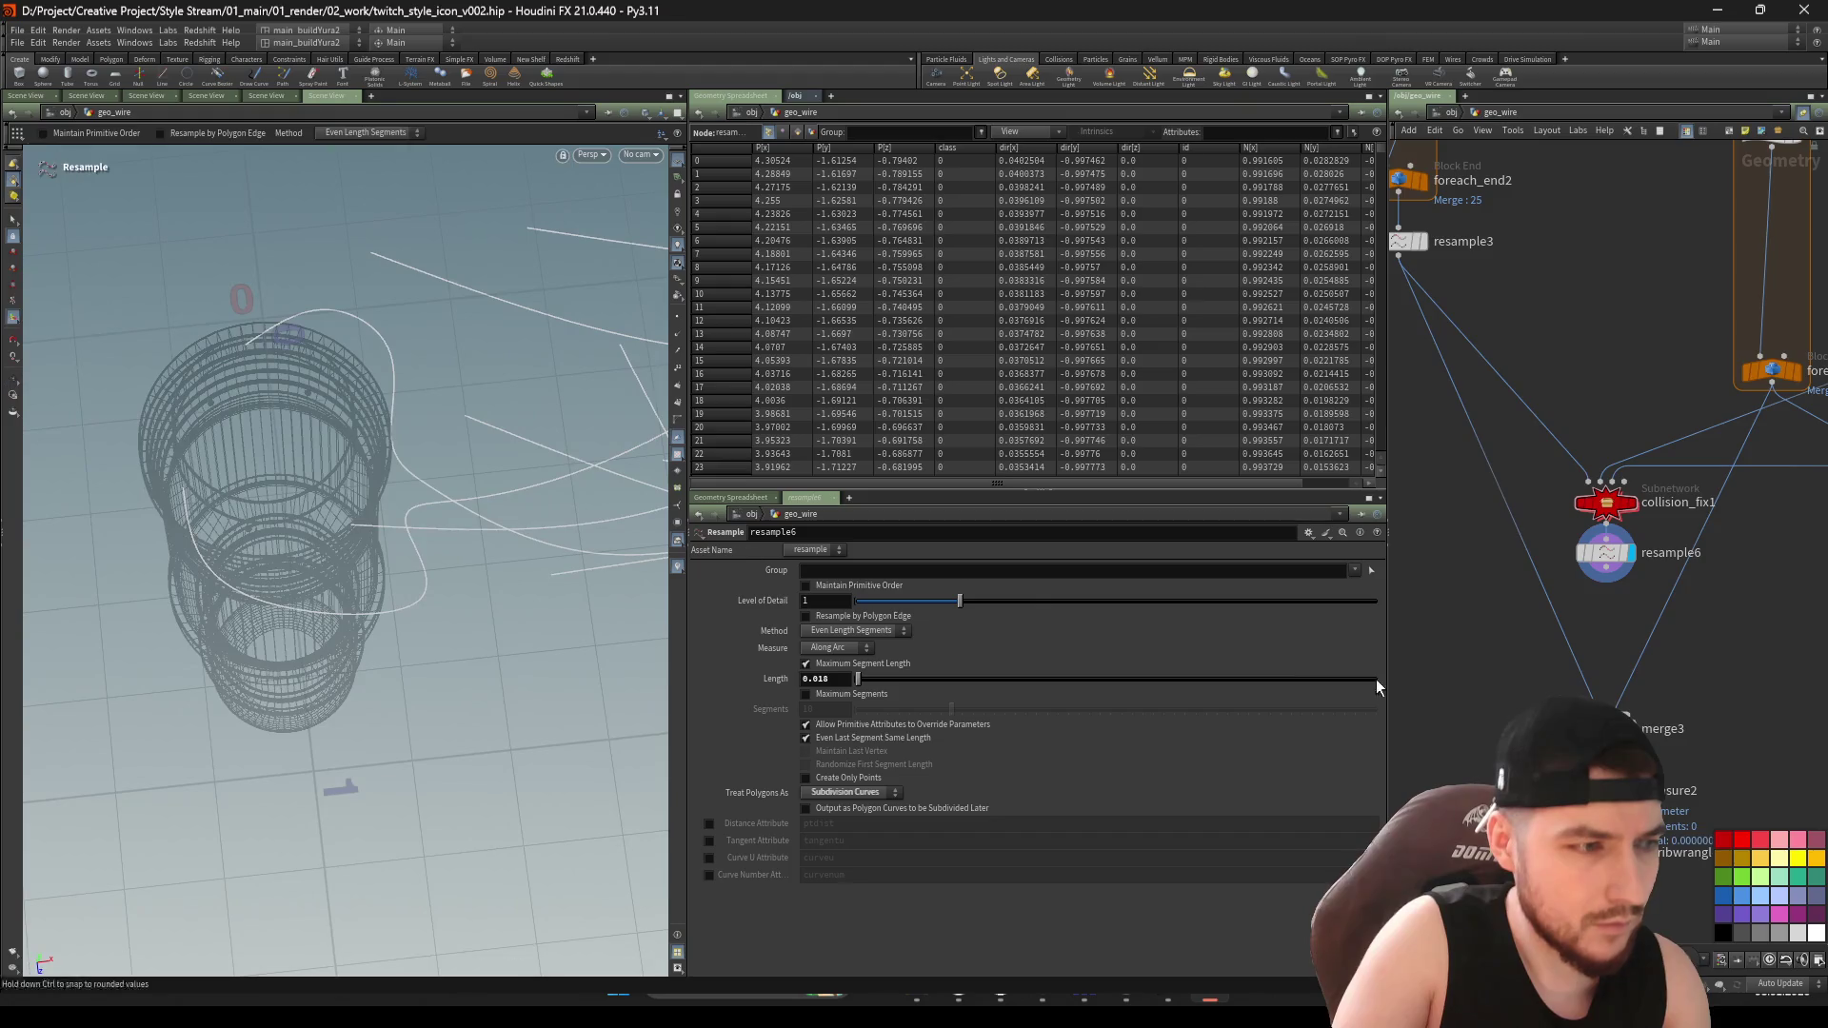
pyautogui.press('Escape')
pyautogui.moveTo(286, 476)
pyautogui.mouseDown()
pyautogui.moveTo(266, 469)
pyautogui.moveTo(277, 359)
pyautogui.moveTo(225, 409)
pyautogui.moveTo(253, 398)
pyautogui.mouseUp()
pyautogui.press('Return')
pyautogui.scroll(-2, 1515, 703)
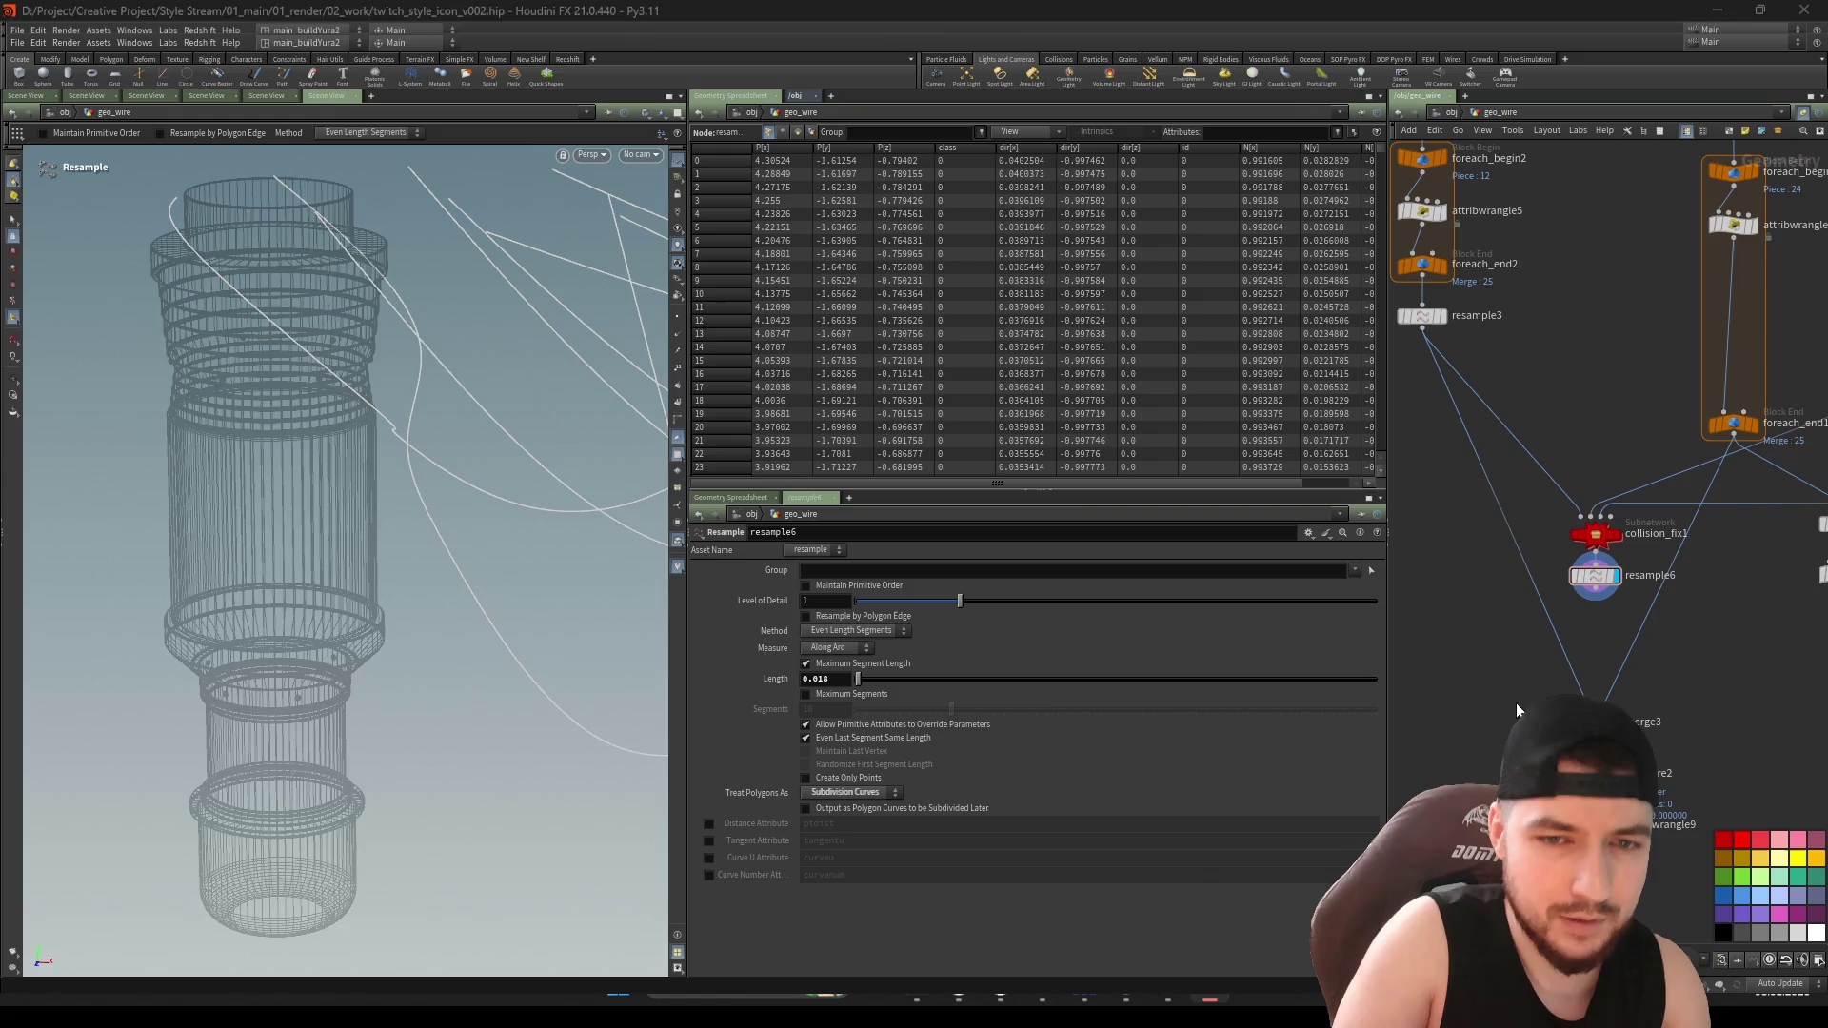
# Save the scene and select merge3 to check its resample6 and foreach_end1 inputs
pyautogui.moveTo(1516, 703); pyautogui.dragTo(1495, 683, button='middle')
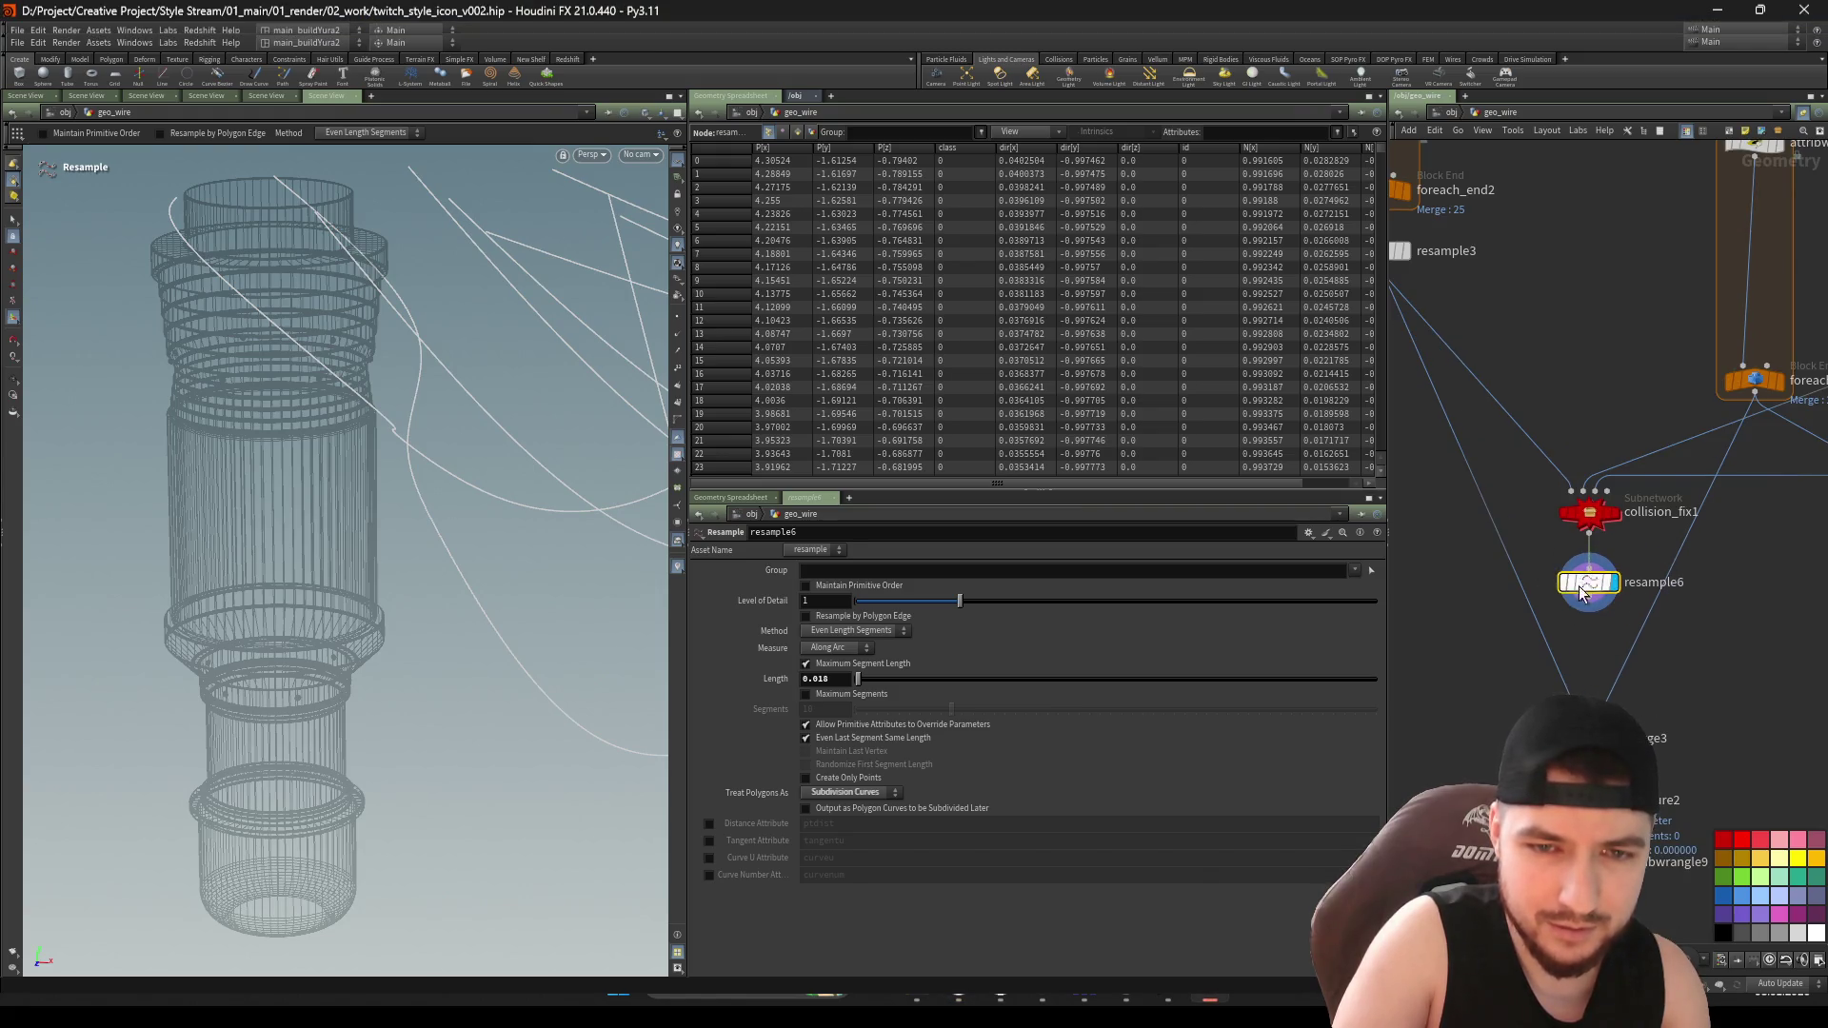
pyautogui.hotkey('ctrl', 's')
pyautogui.moveTo(1635, 676)
pyautogui.mouseDown(button='middle')
pyautogui.moveTo(1580, 659)
pyautogui.moveTo(1607, 687)
pyautogui.moveTo(1643, 632)
pyautogui.moveTo(1546, 615)
pyautogui.moveTo(1587, 560)
pyautogui.moveTo(1549, 522)
pyautogui.mouseUp(button='middle')
pyautogui.click(1511, 569)
pyautogui.click(1557, 563)
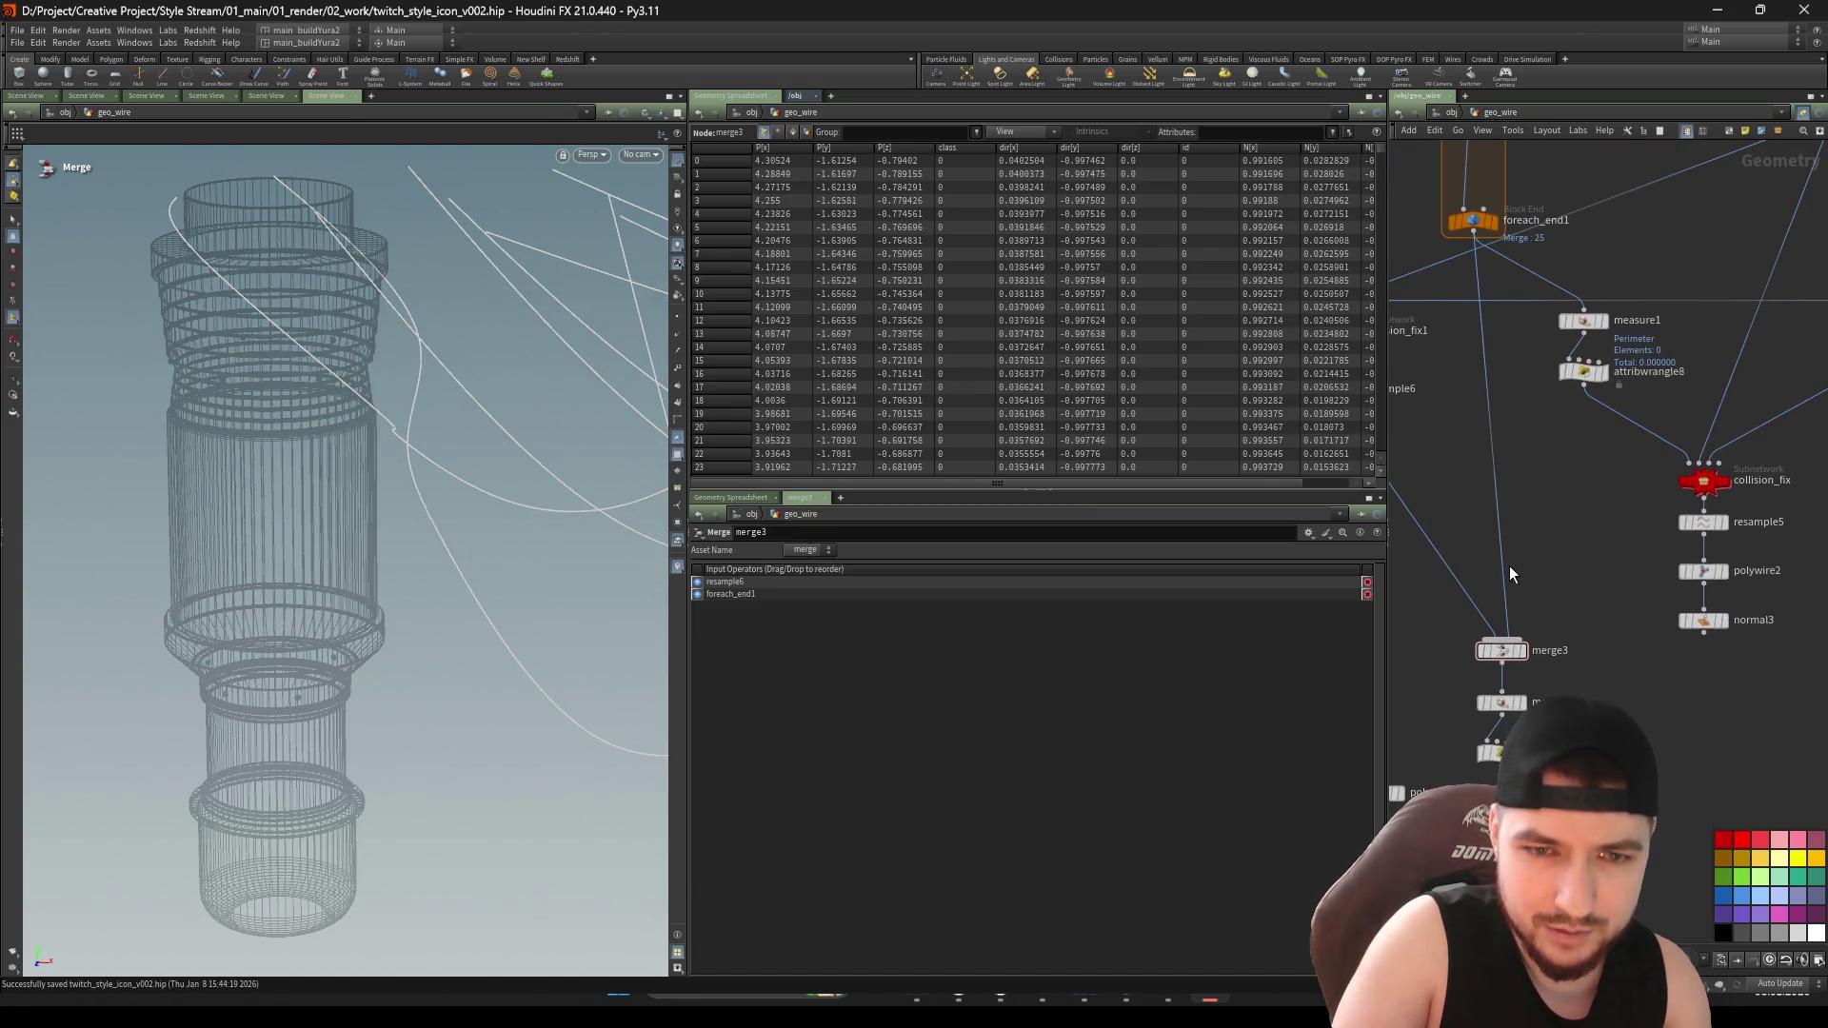
# Rewire merge3's second input to resample5 and delete measure2 and attribwrangle9
pyautogui.moveTo(1510, 574); pyautogui.dragTo(1703, 533)
pyautogui.moveTo(1678, 683); pyautogui.dragTo(1727, 556, button='middle')
pyautogui.moveTo(1640, 634); pyautogui.dragTo(1649, 614, button='middle')
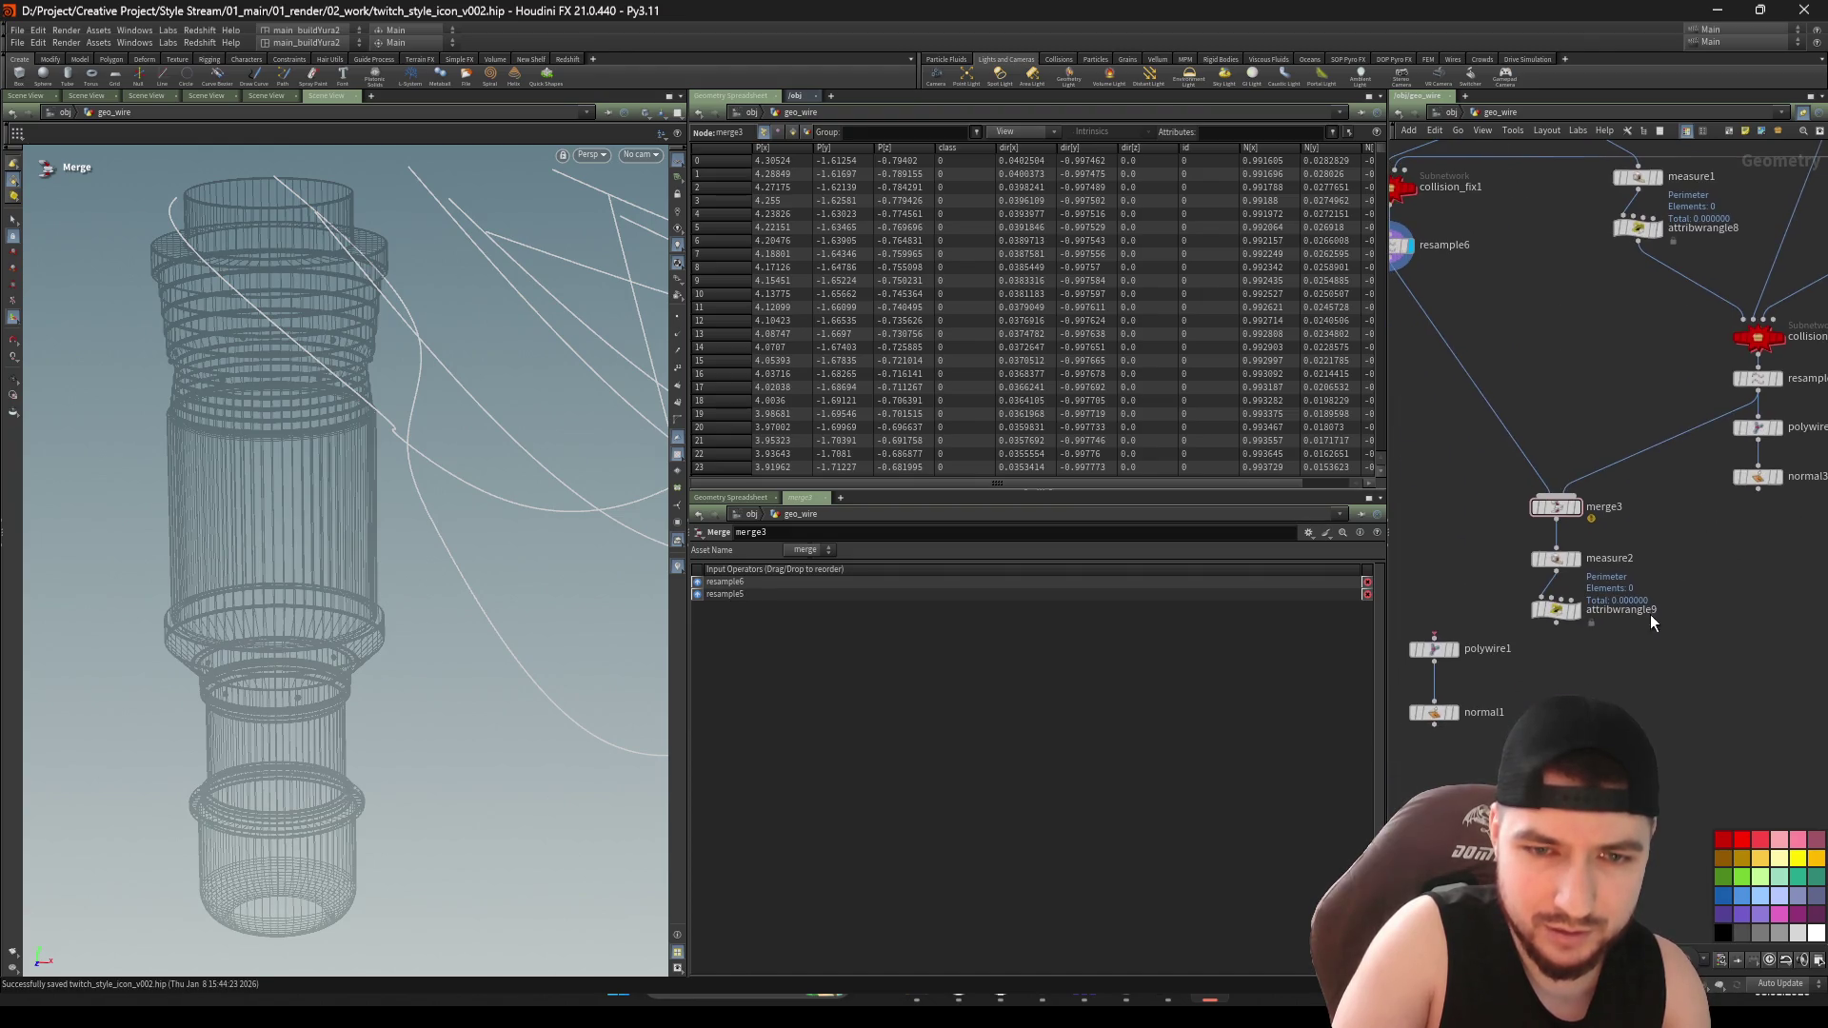
pyautogui.moveTo(1586, 636); pyautogui.dragTo(1539, 558)
pyautogui.press('Delete')
# Connect polywire1 and normal1 under merge3 and display normal1's tube wires
pyautogui.moveTo(1506, 665); pyautogui.dragTo(1395, 729)
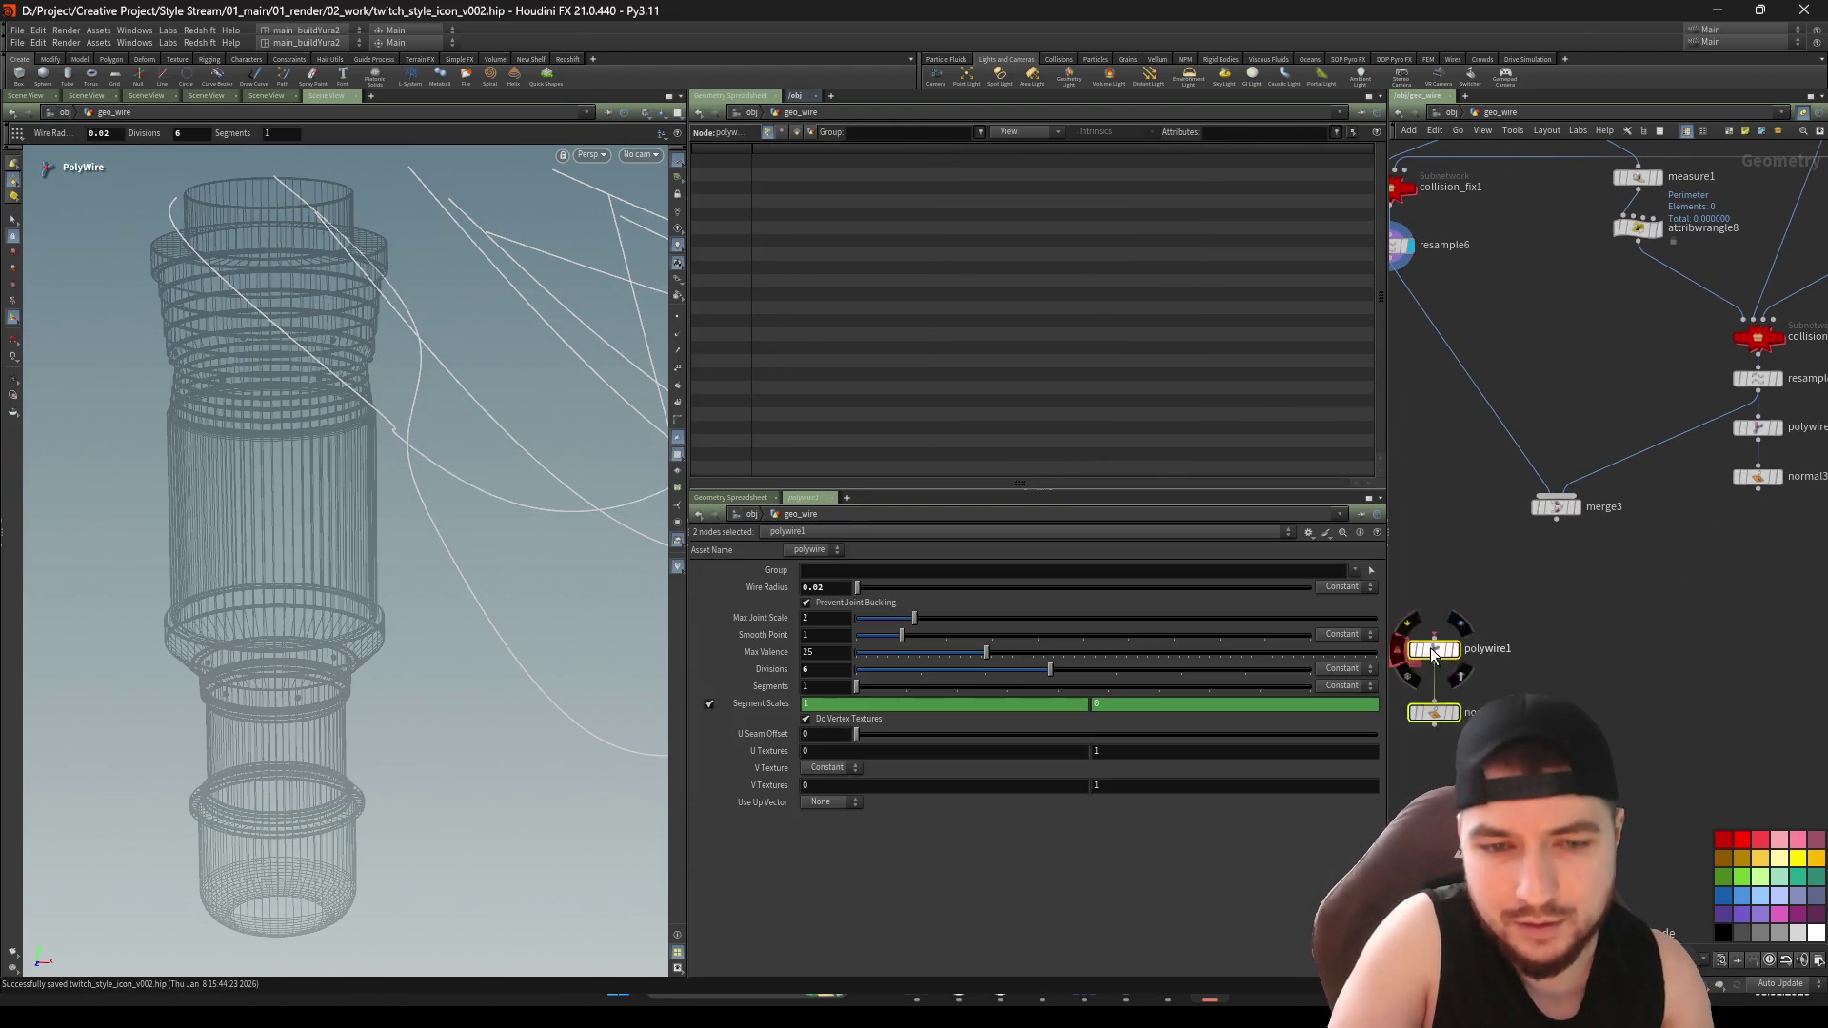
pyautogui.moveTo(1430, 647); pyautogui.dragTo(1556, 570)
pyautogui.scroll(2, 1558, 572)
pyautogui.click(1577, 569)
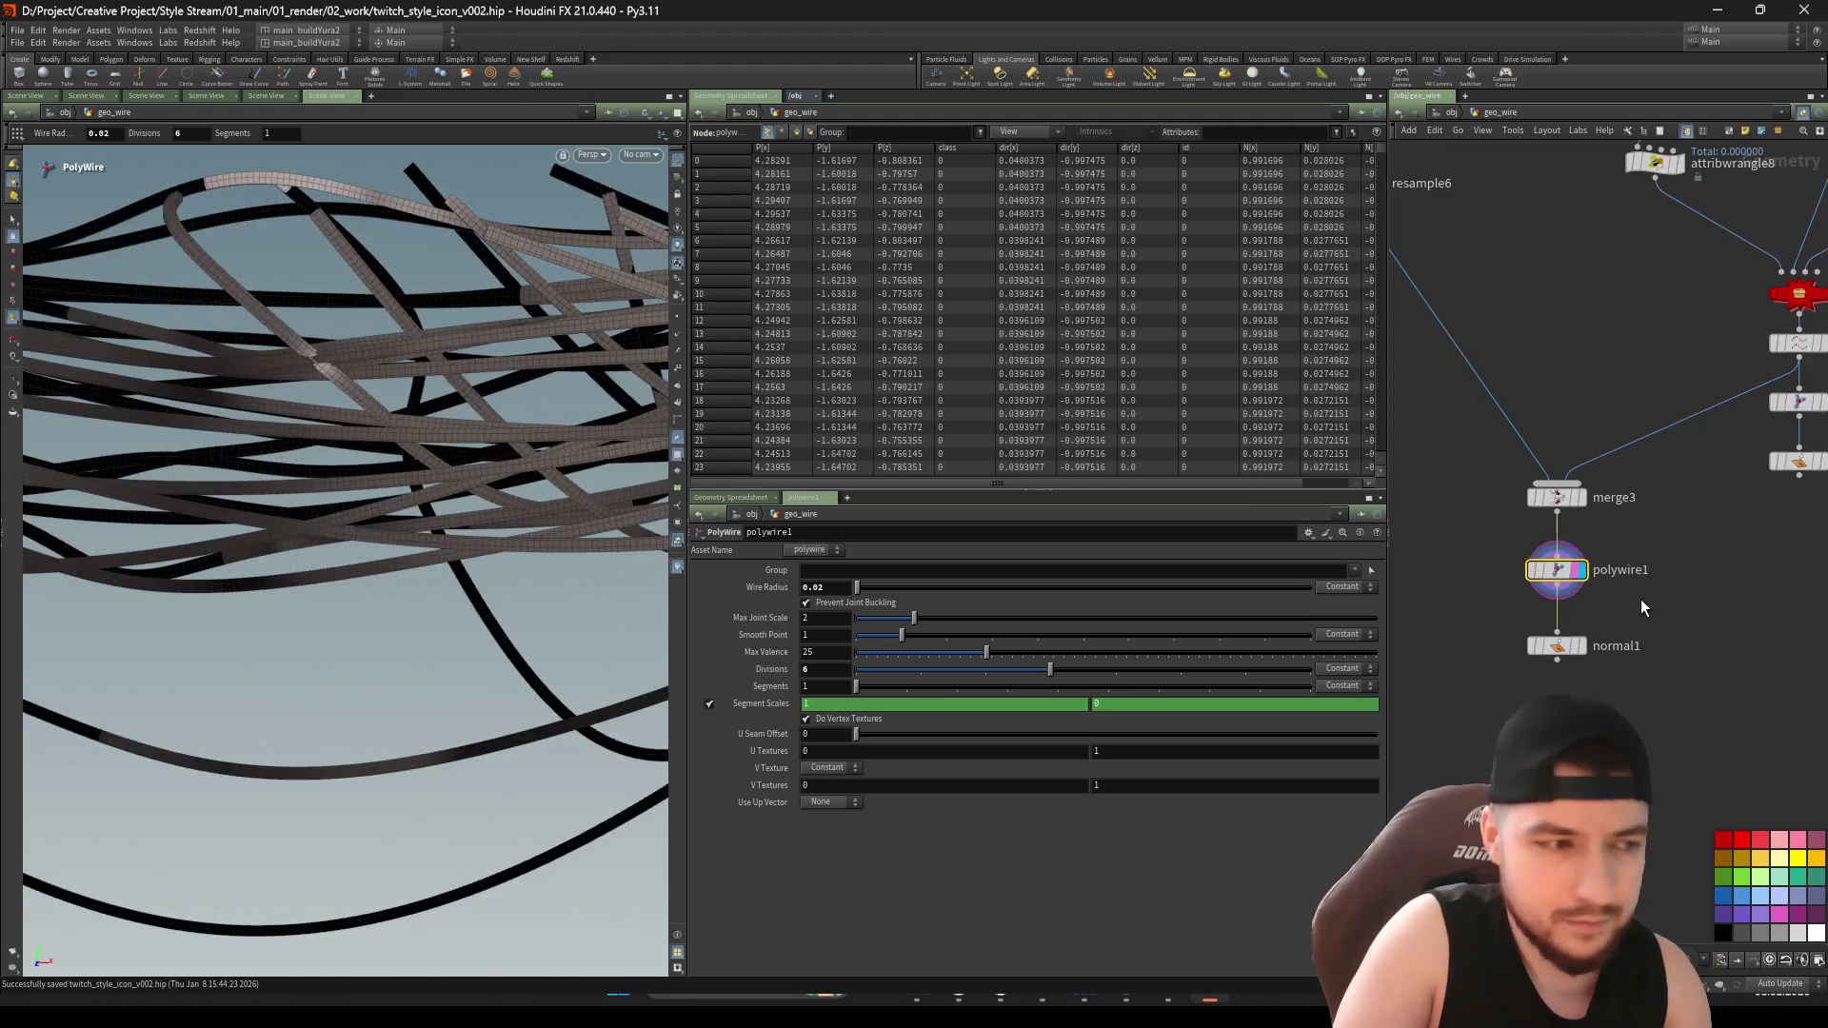
pyautogui.keyDown('alt'); pyautogui.moveTo(422, 395); pyautogui.dragTo(457, 429); pyautogui.keyUp('alt')
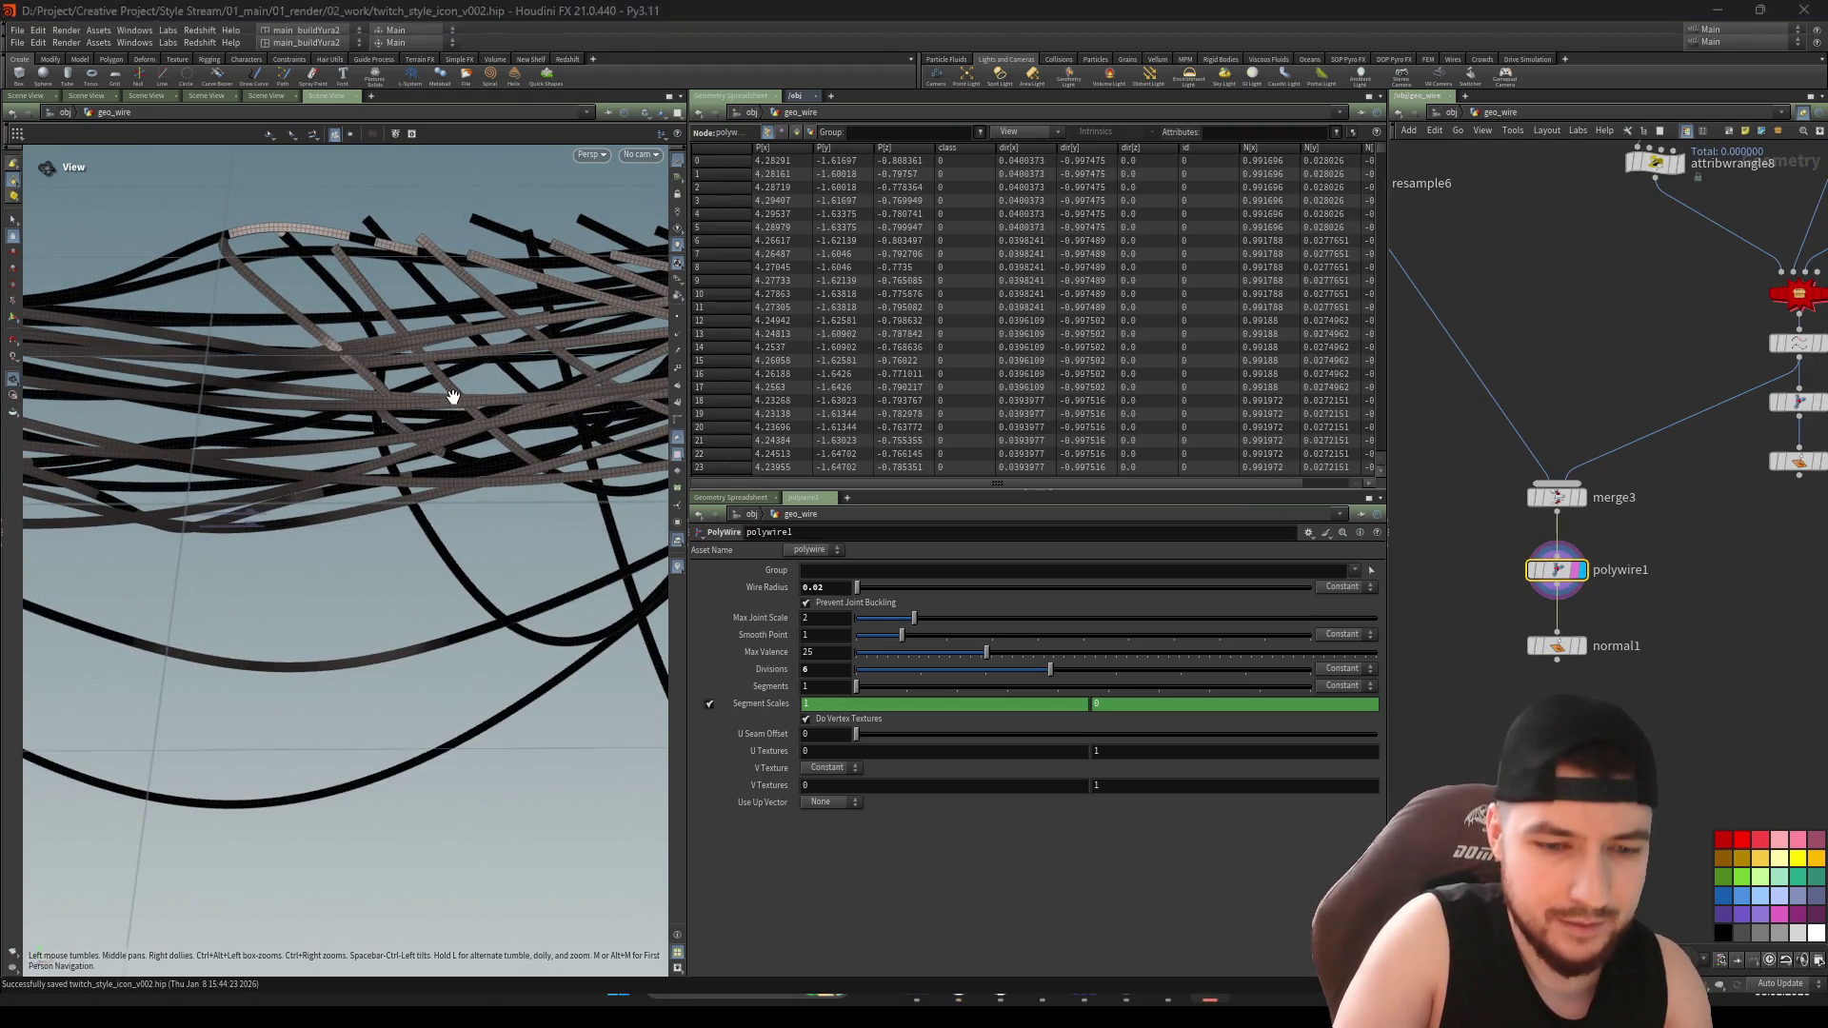
pyautogui.scroll(1, 1581, 597)
pyautogui.click(1578, 656)
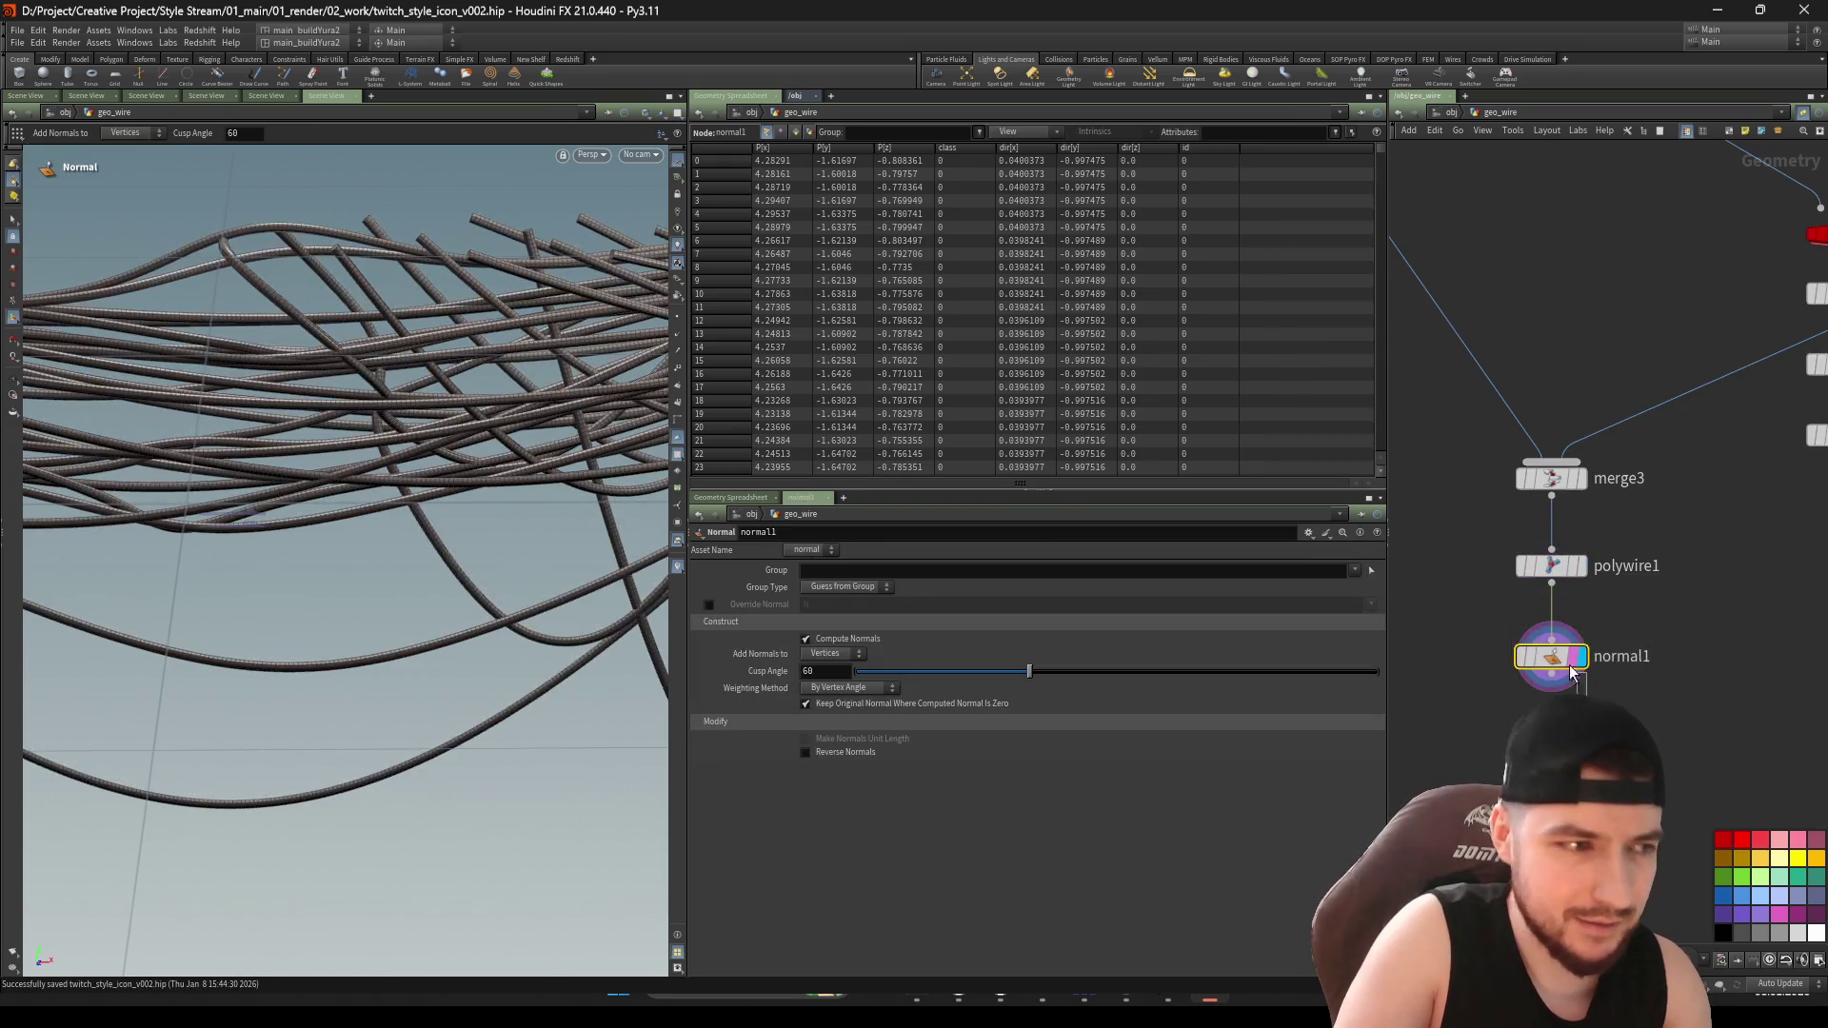
pyautogui.moveTo(265, 374)
pyautogui.mouseDown()
pyautogui.moveTo(277, 396)
pyautogui.moveTo(330, 398)
pyautogui.moveTo(470, 380)
pyautogui.moveTo(371, 425)
pyautogui.moveTo(632, 314)
pyautogui.moveTo(473, 420)
pyautogui.moveTo(473, 477)
pyautogui.mouseUp()
pyautogui.press('Return')
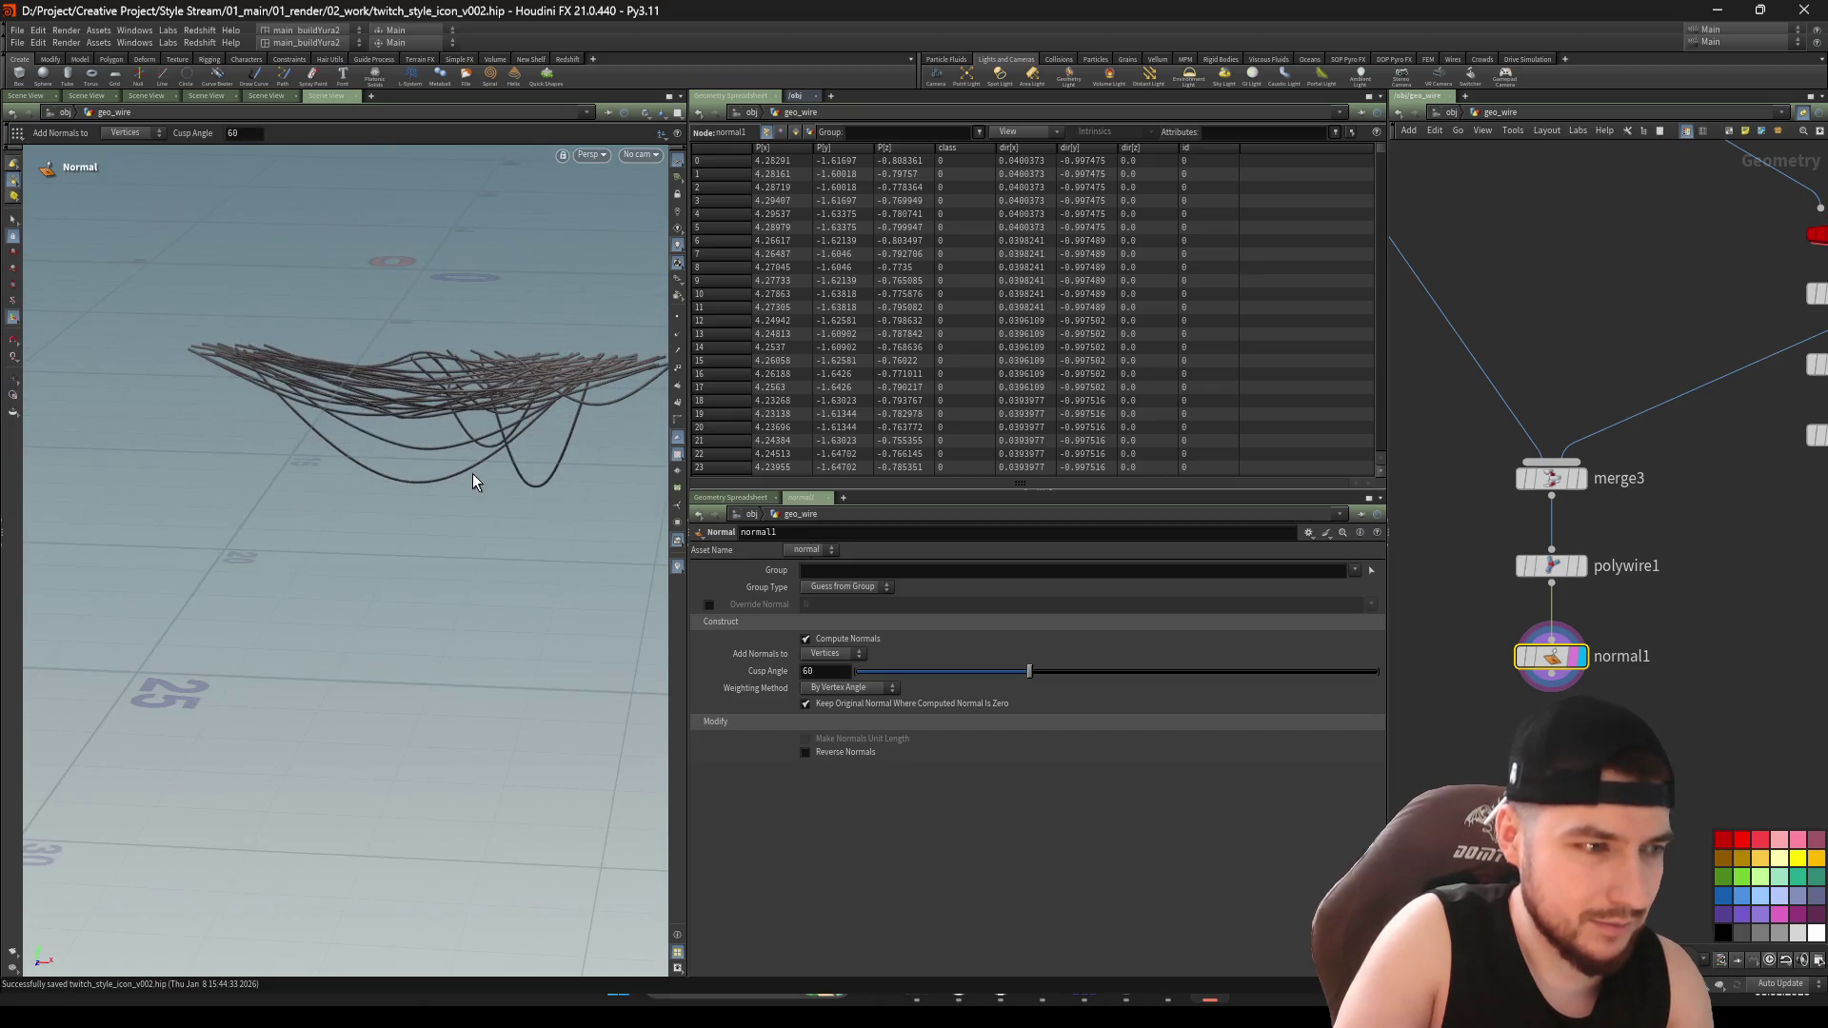
# Tidy the merge3, polywire1 and normal1 nodes, save, and view through cam1
pyautogui.scroll(-1, 1566, 656)
pyautogui.moveTo(1685, 705); pyautogui.dragTo(1514, 485)
pyautogui.scroll(-4, 1450, 619)
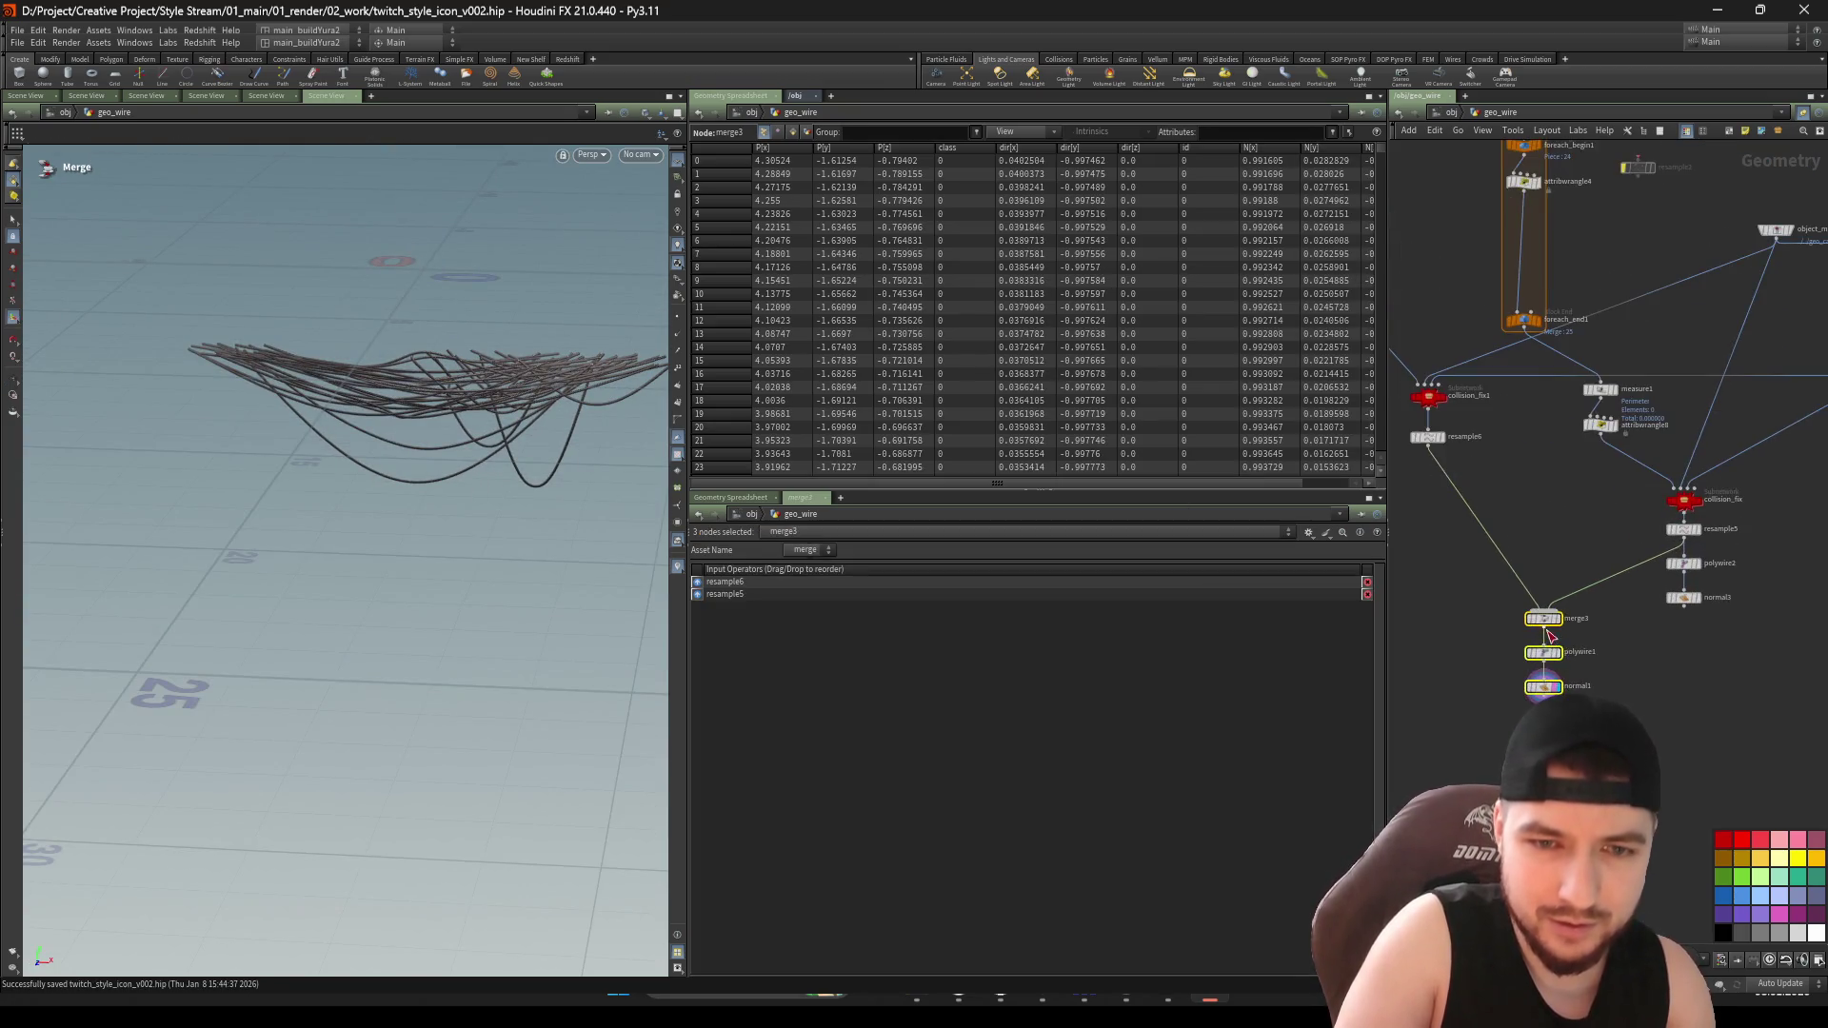
pyautogui.moveTo(1460, 632)
pyautogui.mouseDown(button='middle')
pyautogui.moveTo(1688, 499)
pyautogui.moveTo(1719, 528)
pyautogui.mouseUp(button='middle')
pyautogui.click(1660, 542)
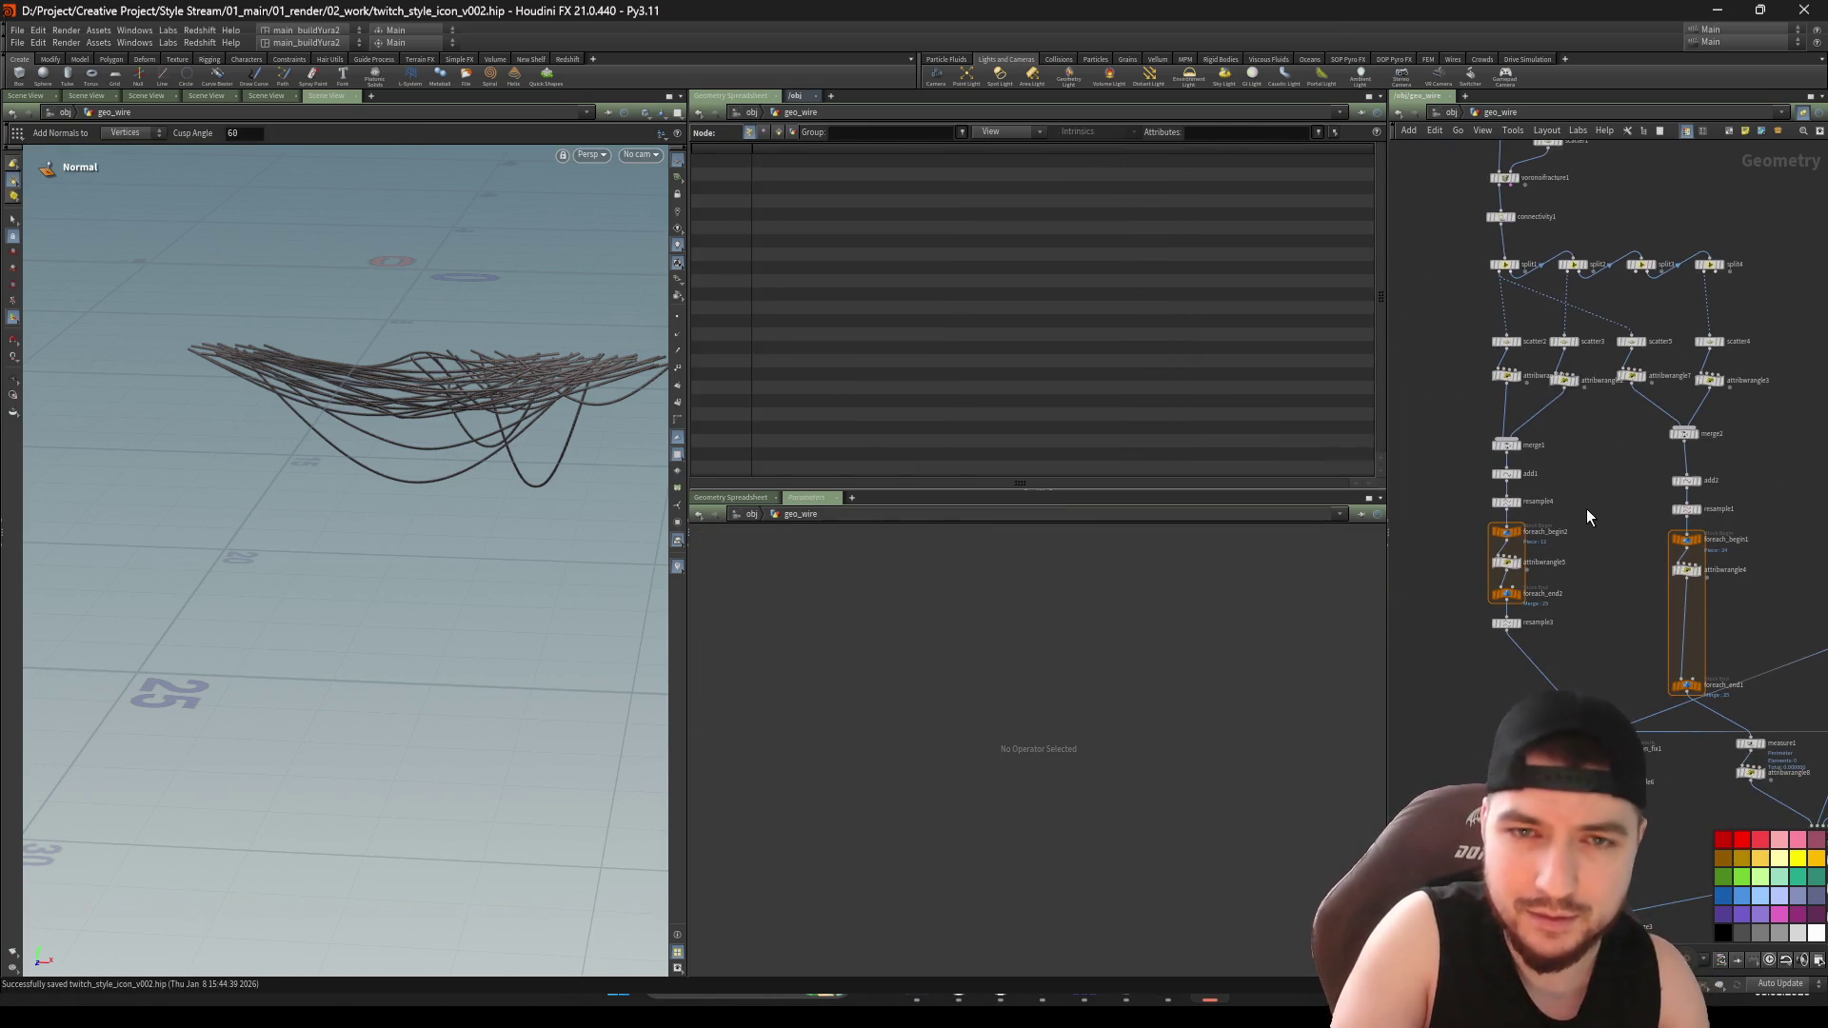
pyautogui.moveTo(1634, 486); pyautogui.dragTo(1628, 549, button='middle')
pyautogui.scroll(-3, 1628, 549)
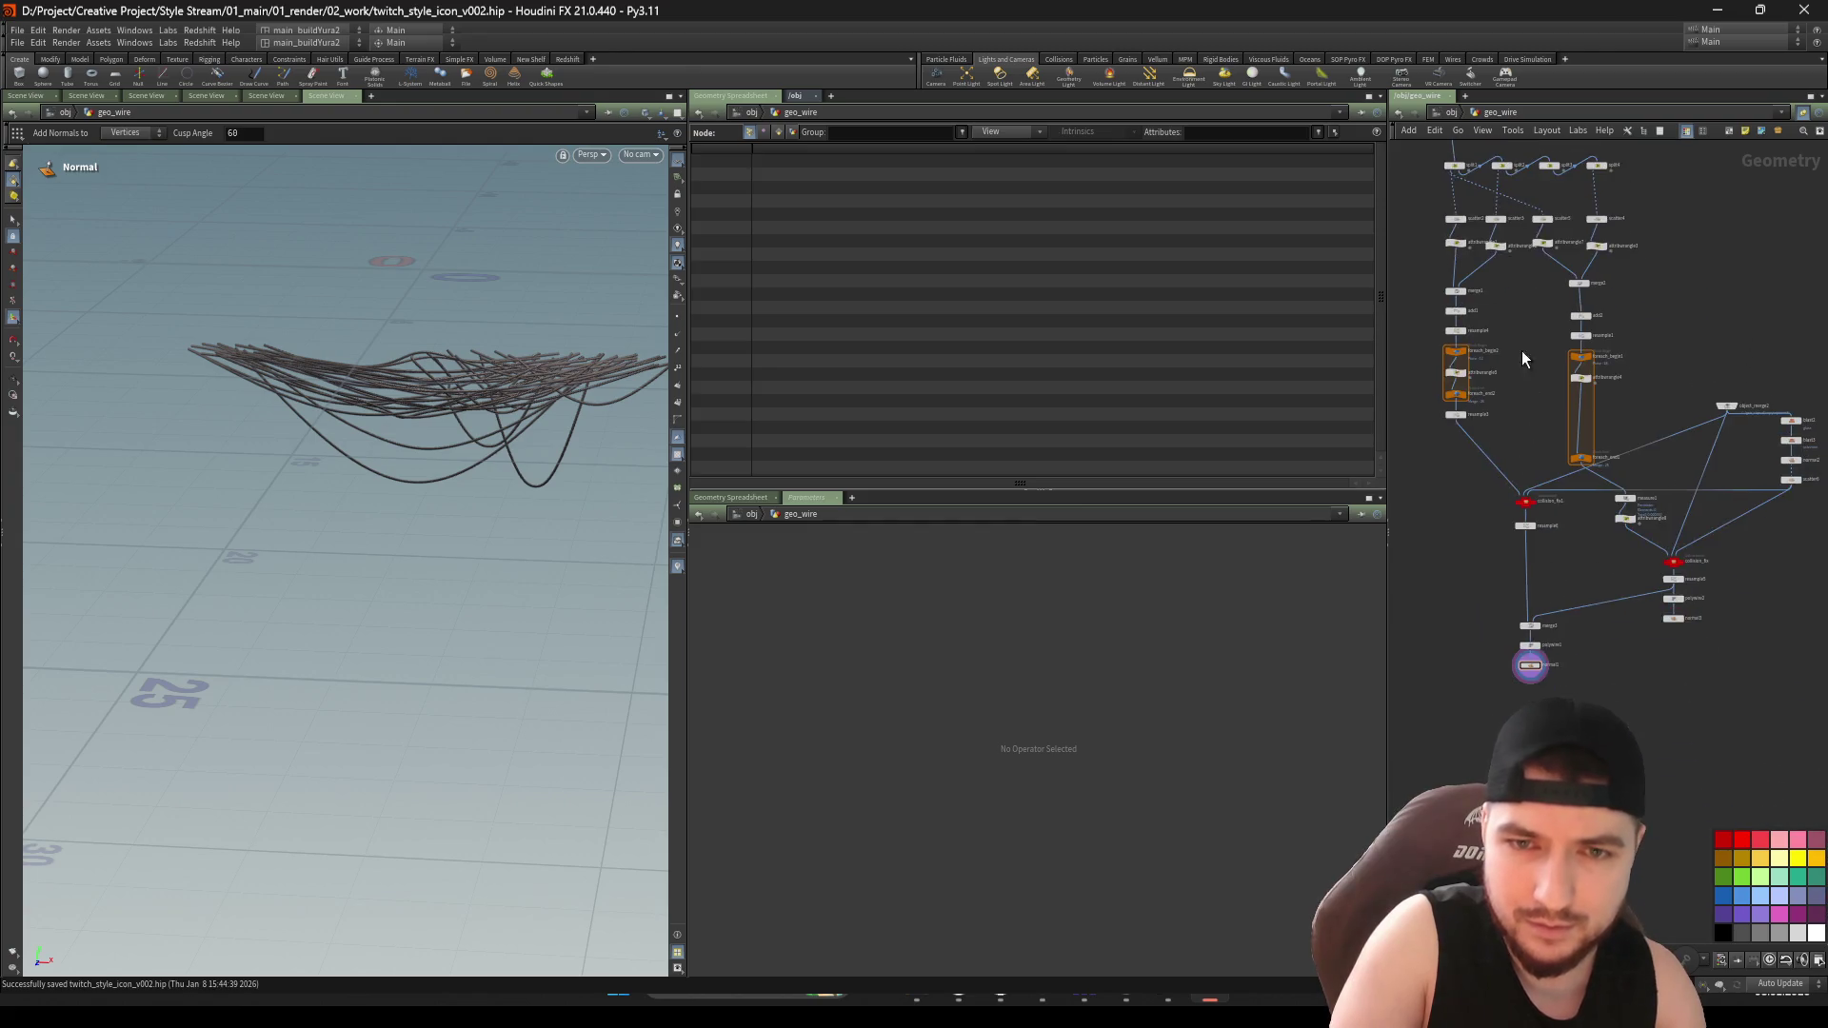
pyautogui.hotkey('ctrl', 's')
pyautogui.press('Escape')
pyautogui.press('Return')
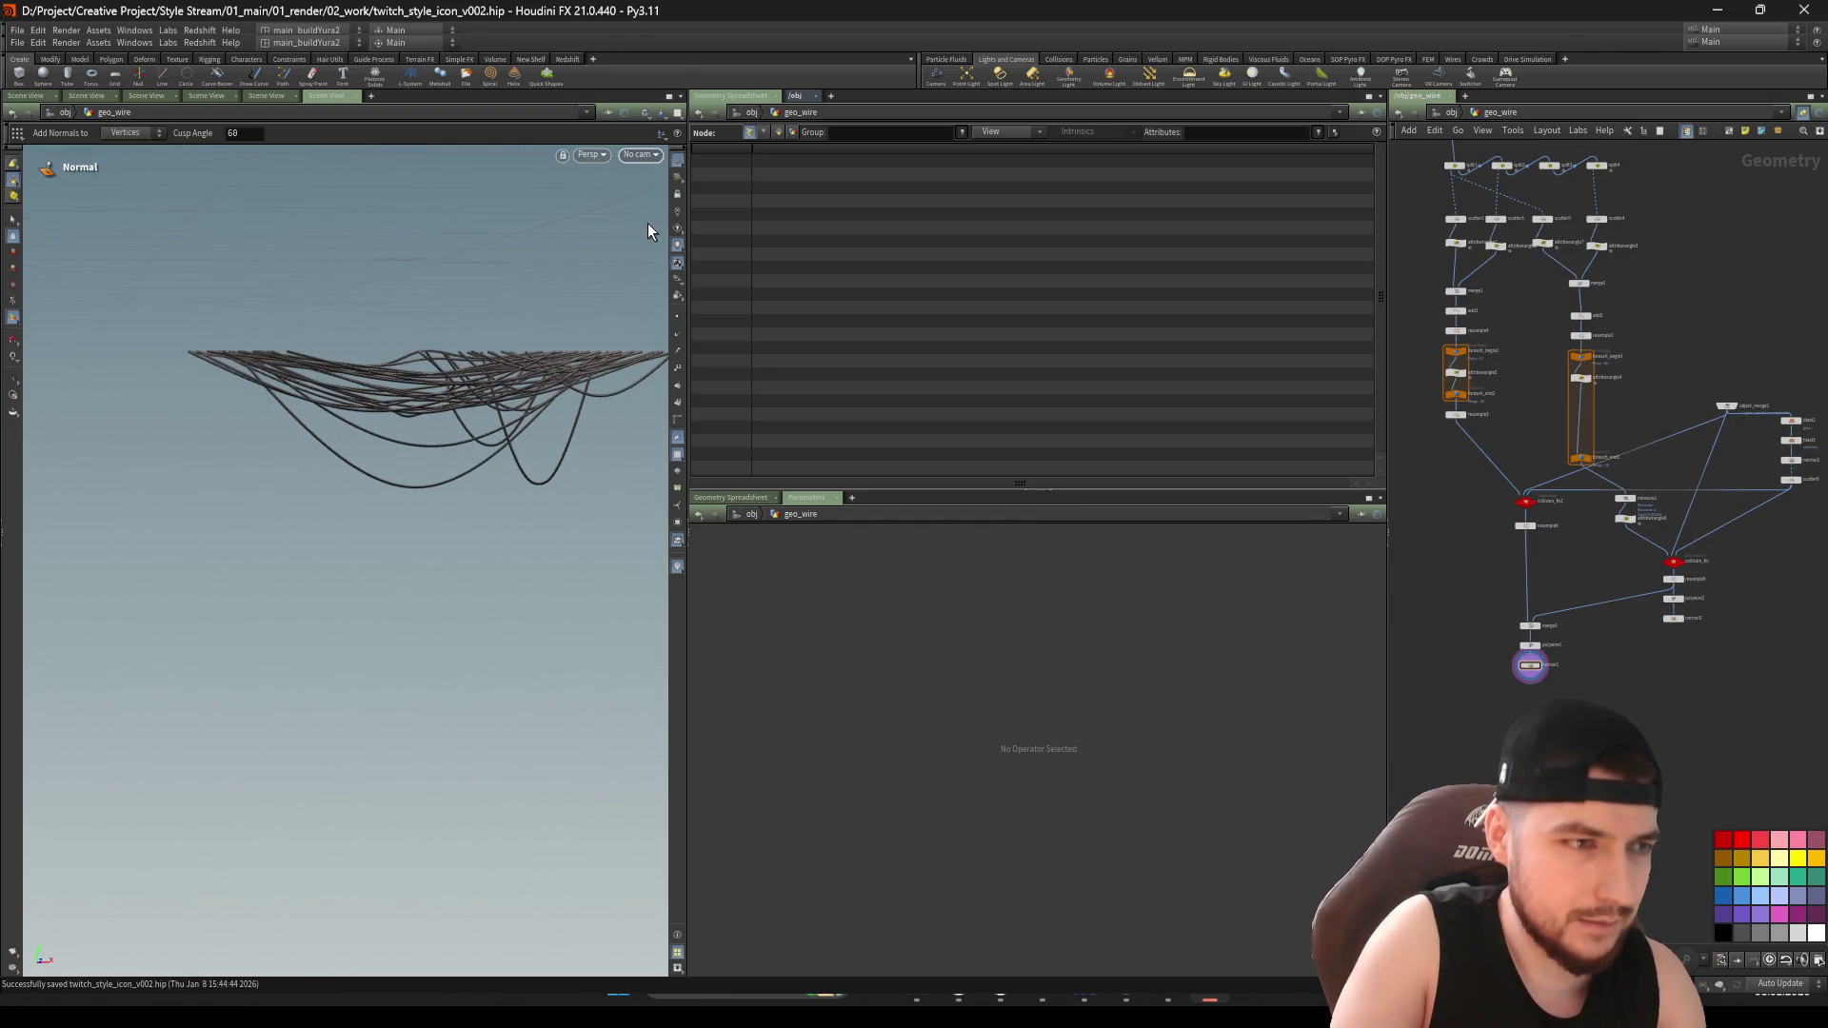
pyautogui.hotkey('ctrl', 's')
pyautogui.scroll(5, 1527, 423)
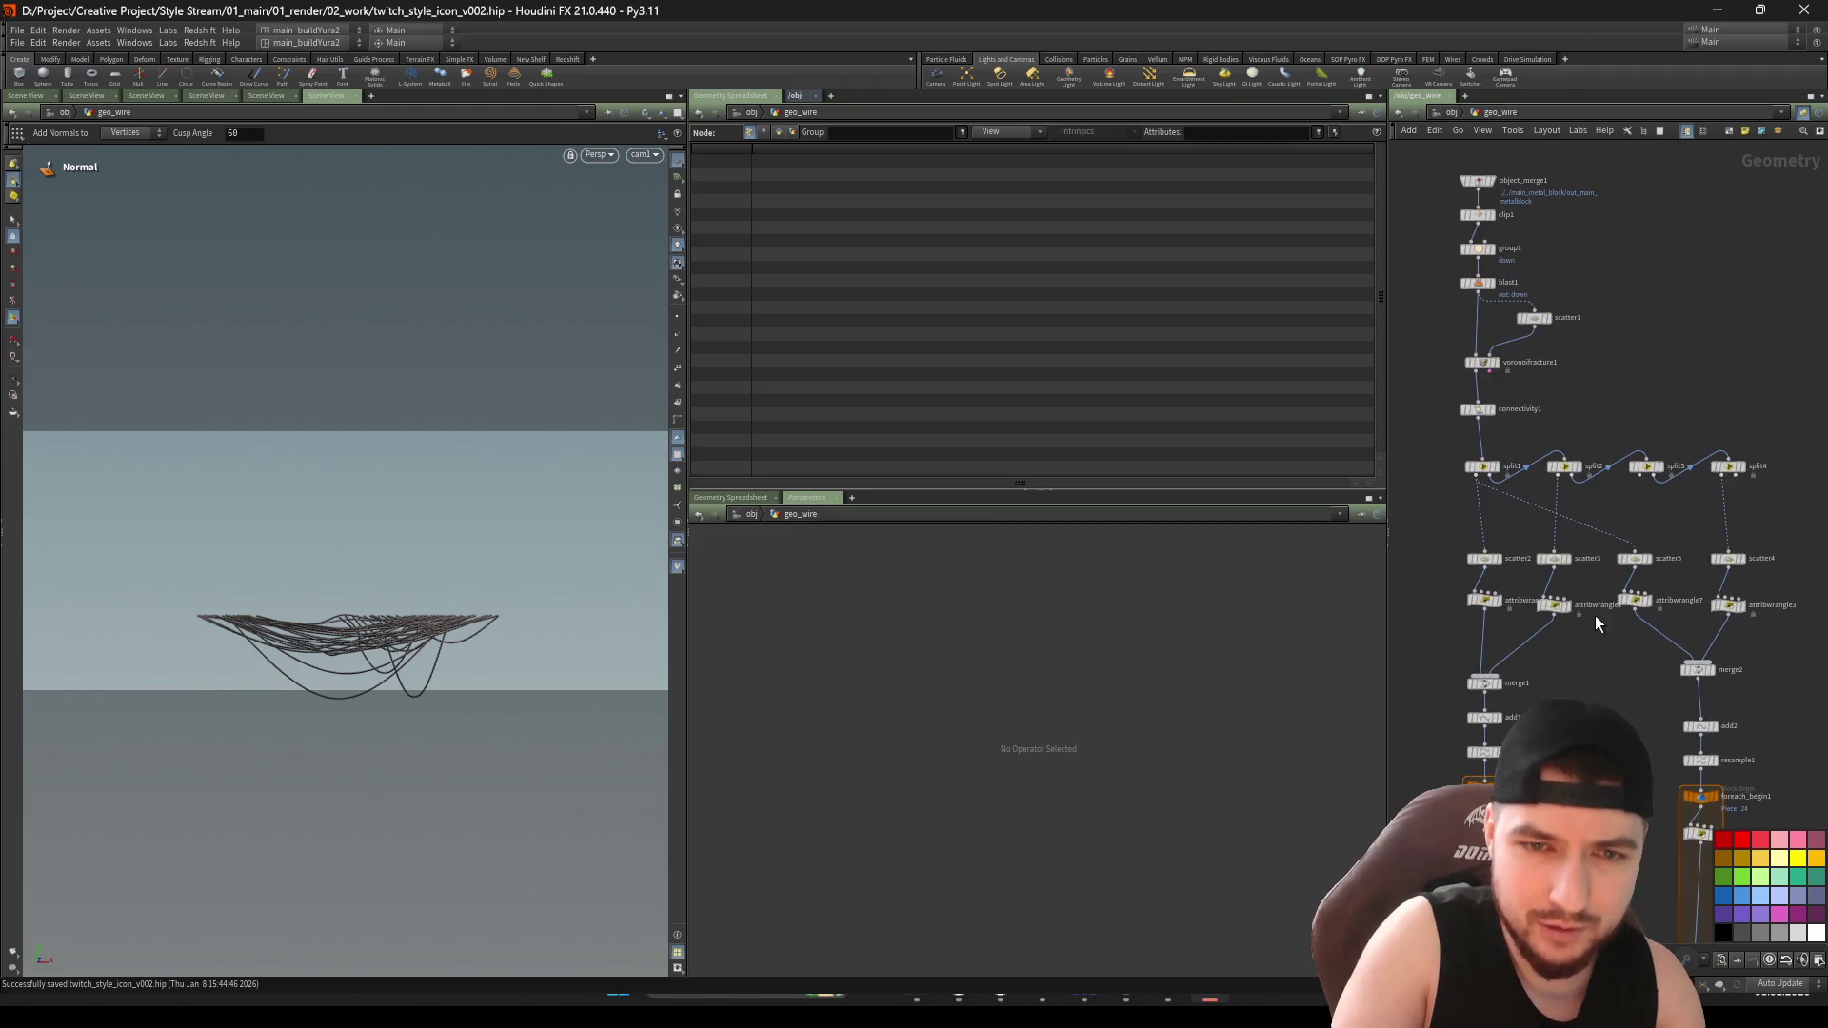
# Set Force Total Count to 10 on scatter2 through scatter5
pyautogui.click(1478, 561)
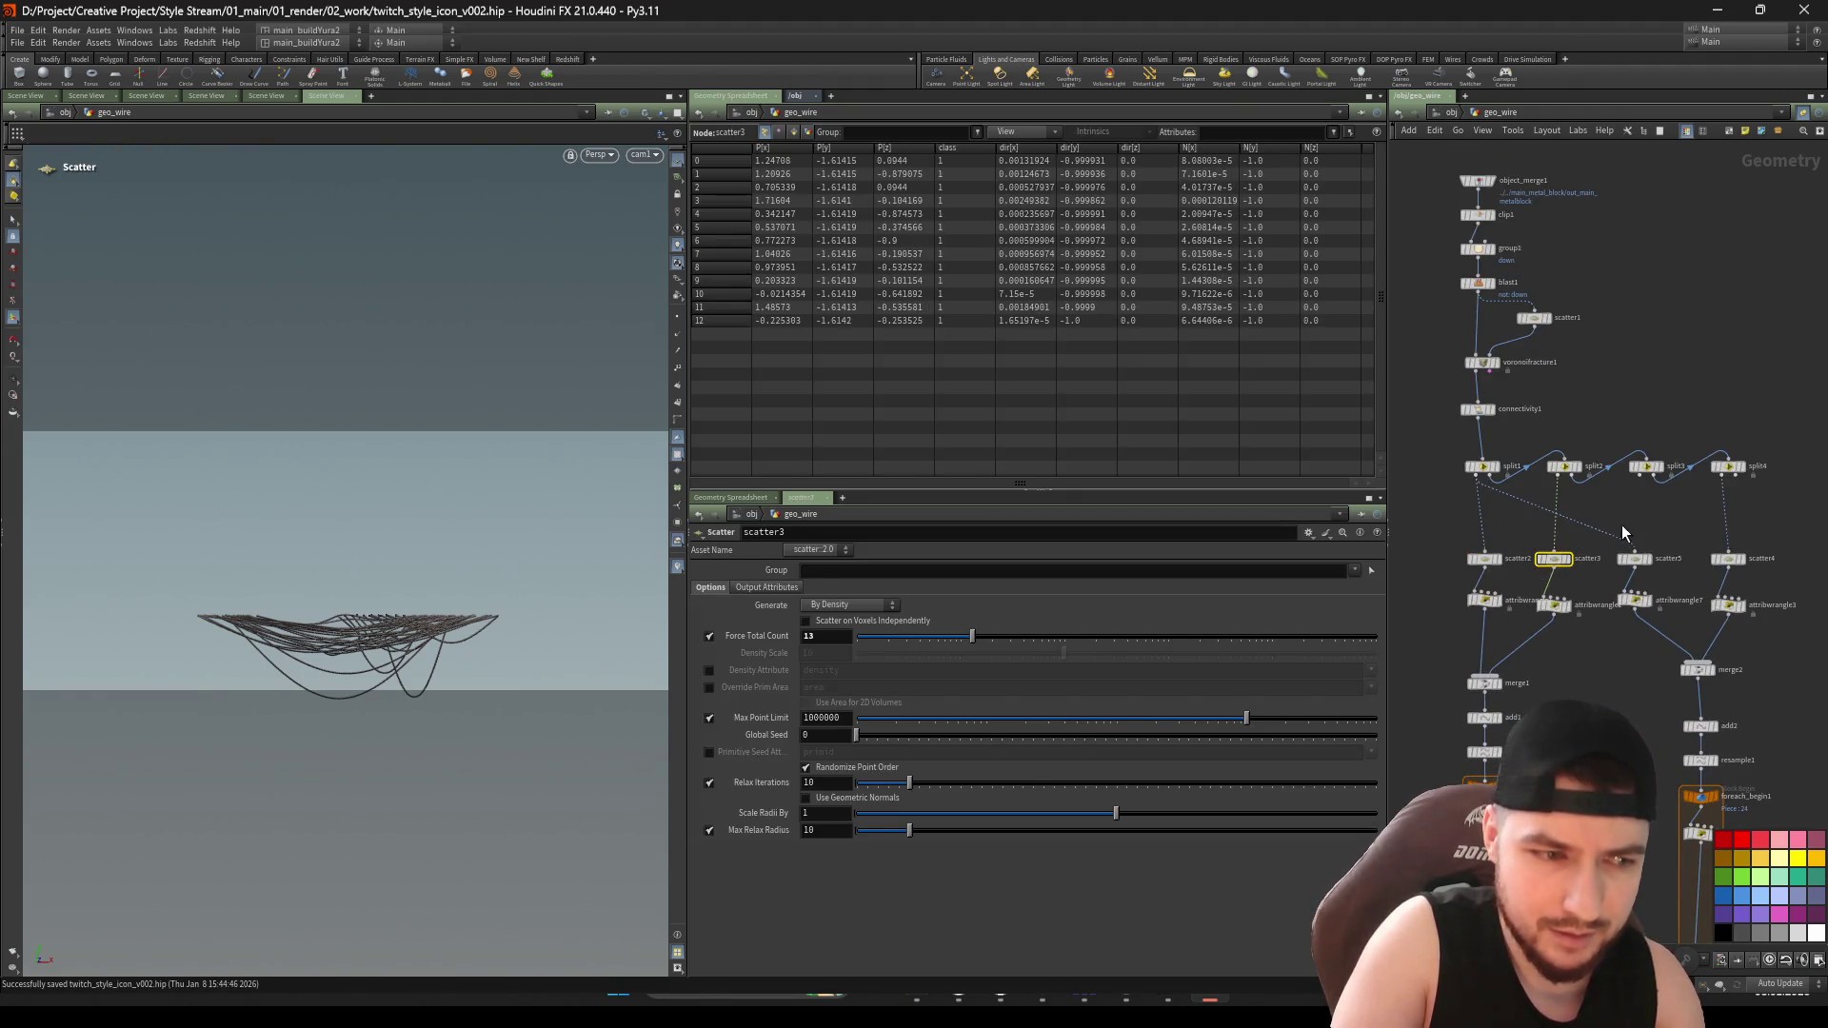
pyautogui.click(1634, 559)
pyautogui.click(1725, 561)
pyautogui.moveTo(1435, 554); pyautogui.dragTo(1790, 576)
pyautogui.write('10')
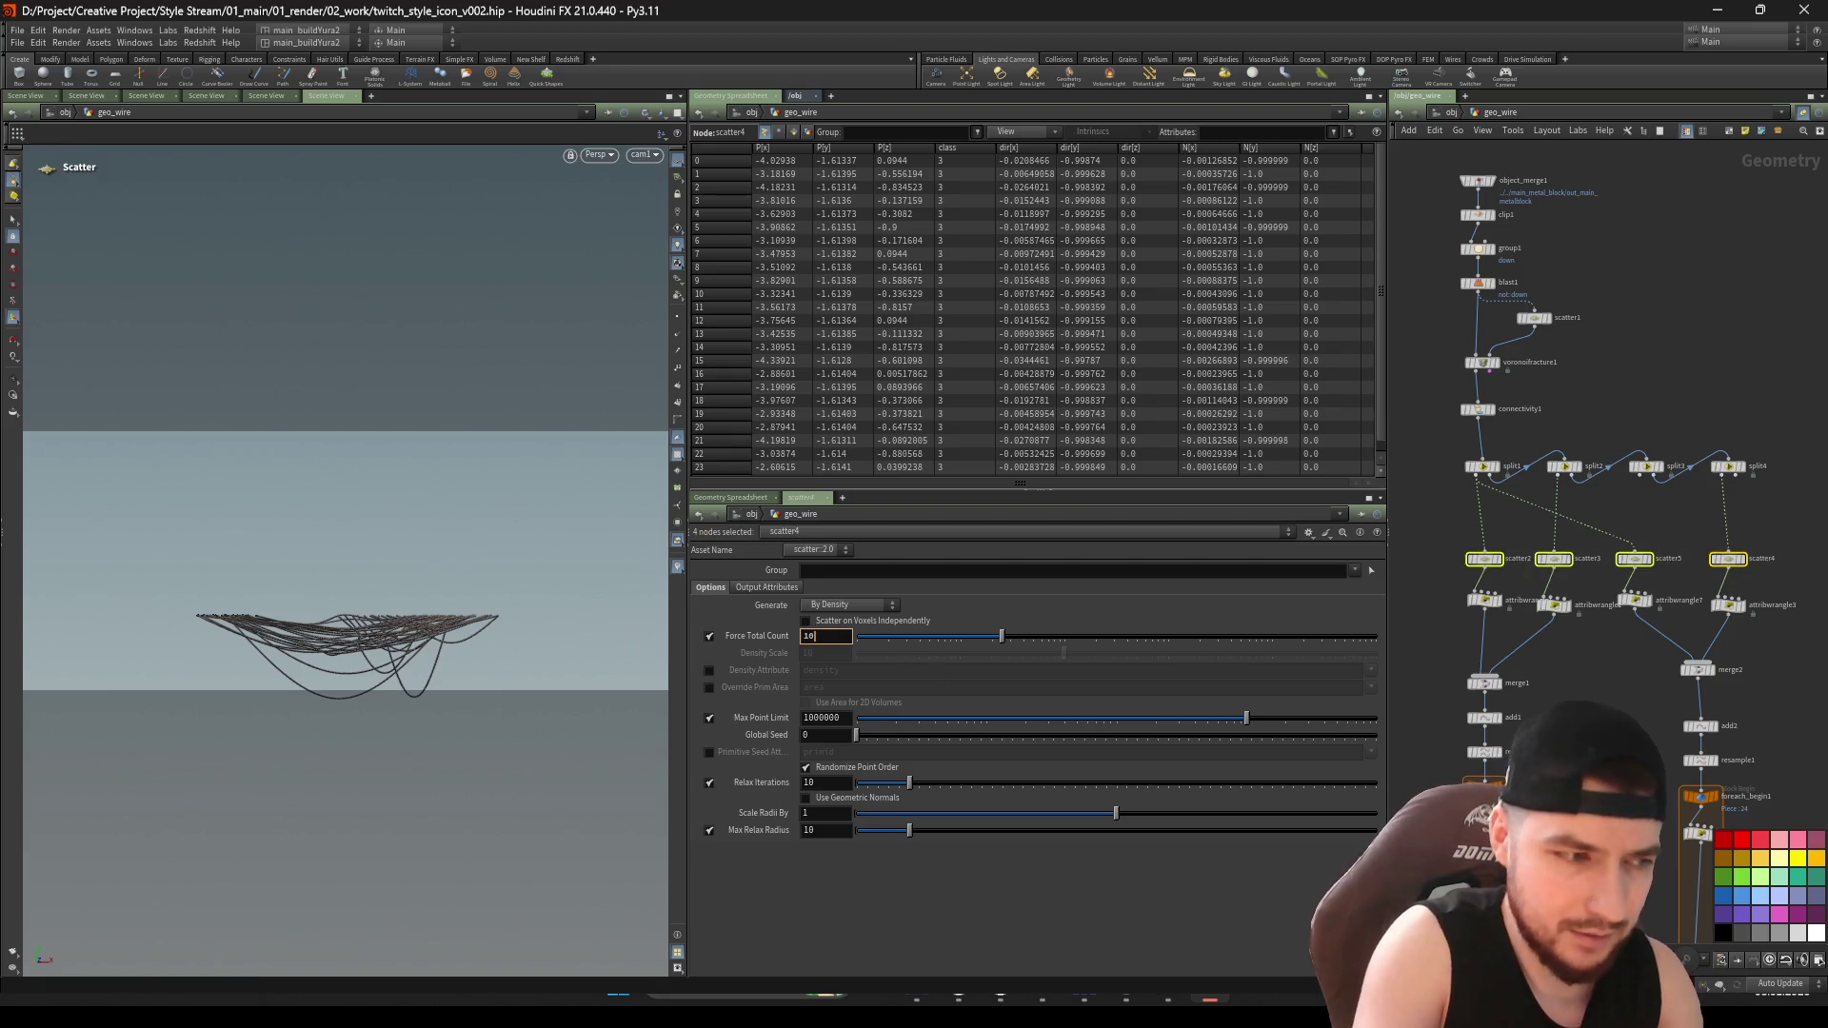
pyautogui.press('Return')
# Orbit around the thinned draped wires and view them through cam1
pyautogui.click(1520, 734)
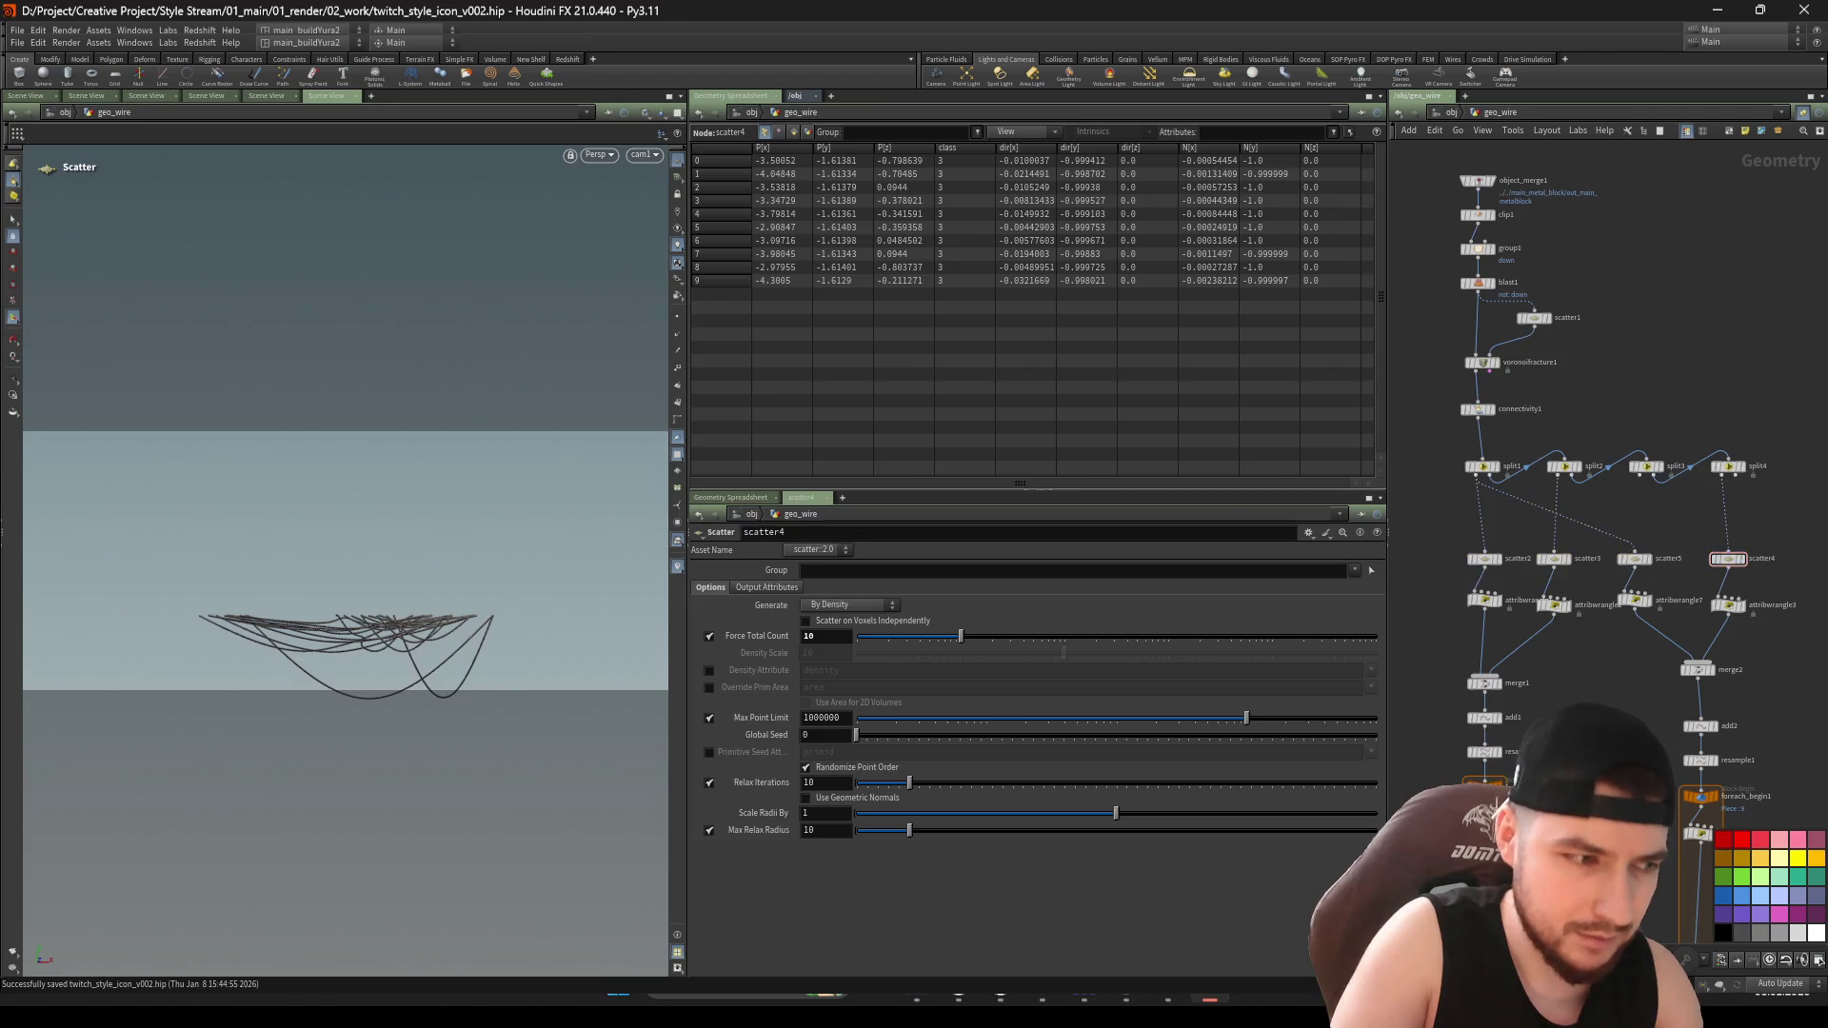
pyautogui.moveTo(1520, 734); pyautogui.dragTo(1520, 678, button='middle')
pyautogui.press('Escape')
pyautogui.moveTo(410, 657)
pyautogui.mouseDown()
pyautogui.moveTo(462, 552)
pyautogui.moveTo(423, 591)
pyautogui.mouseUp()
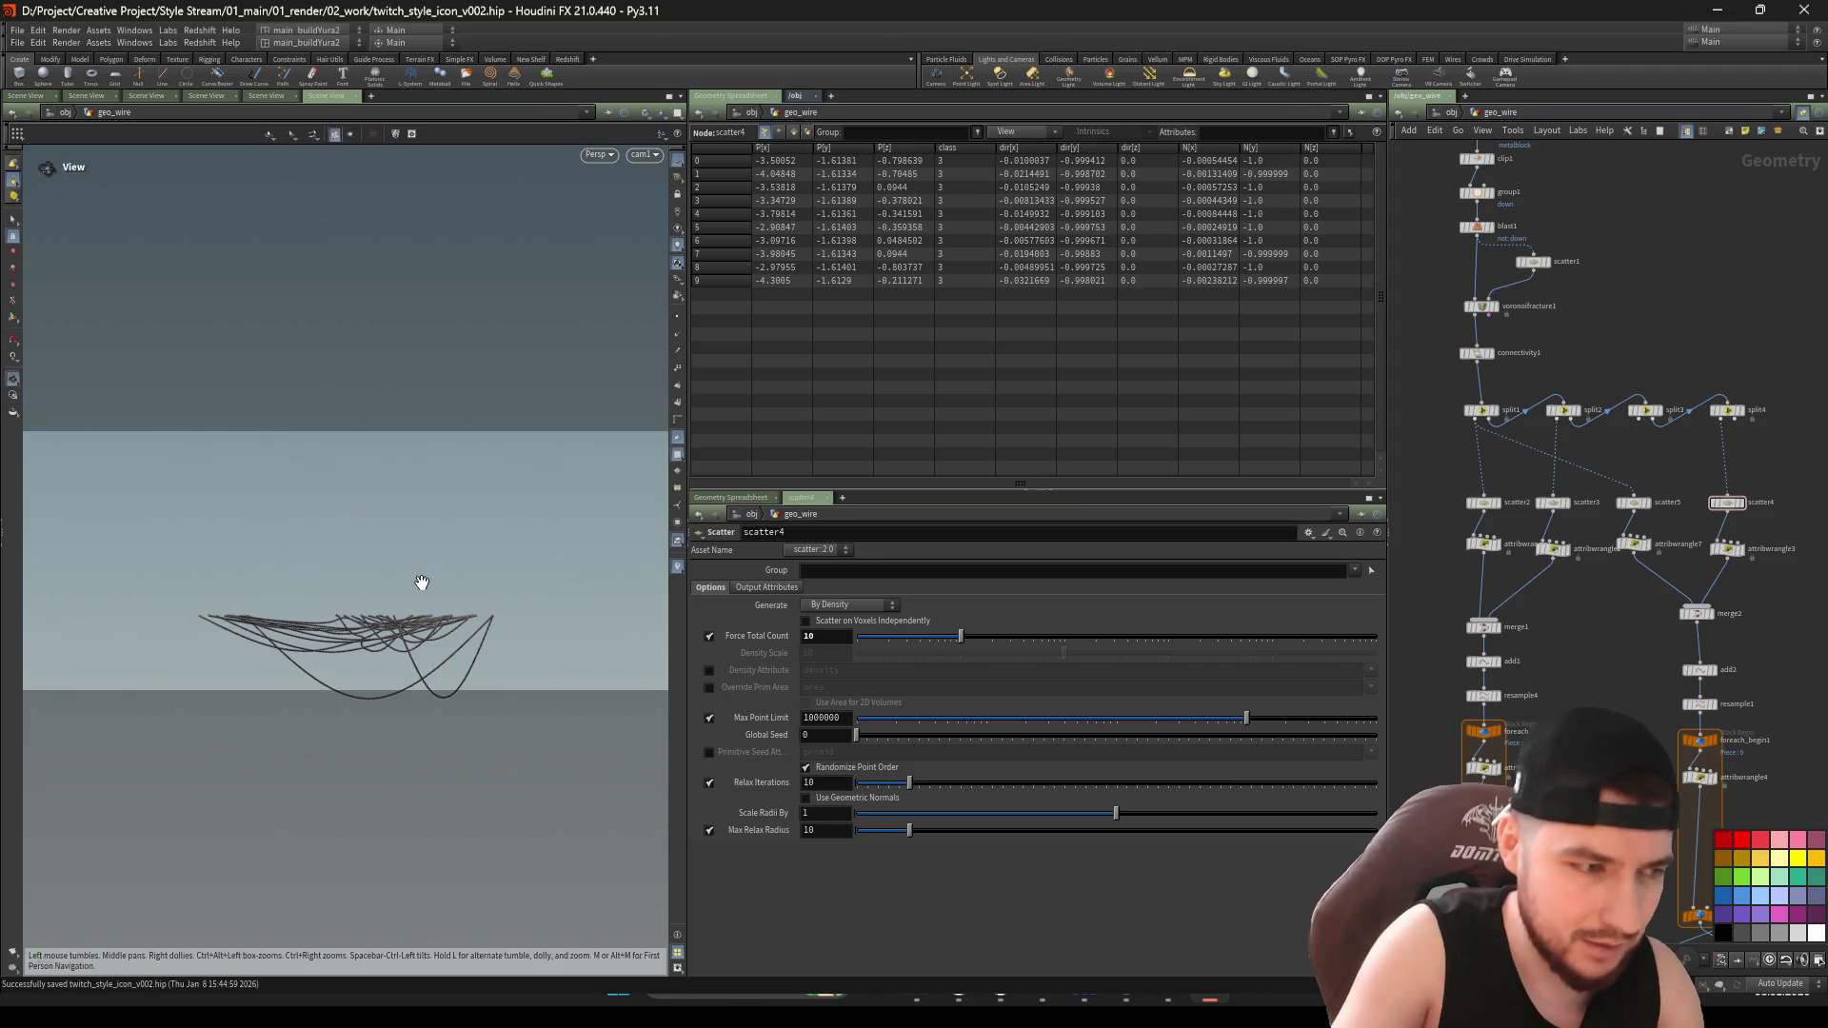
pyautogui.hotkey('ctrl', 's')
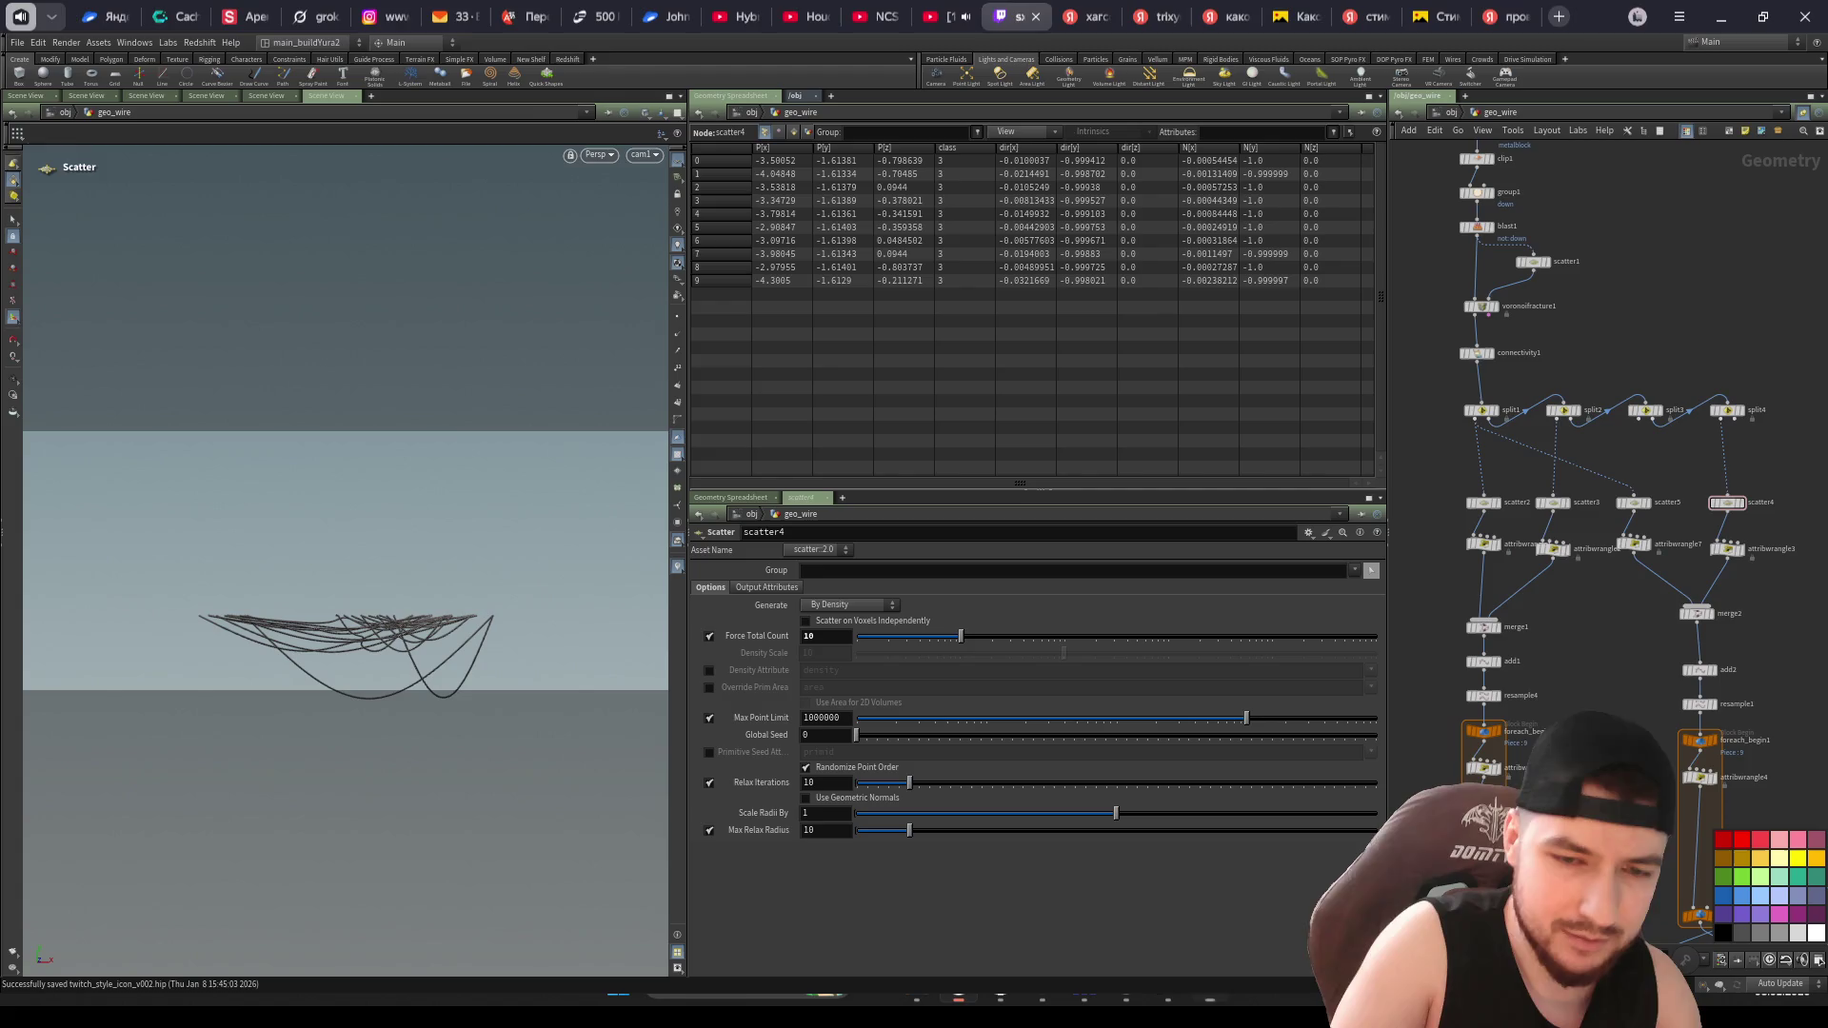
pyautogui.moveTo(1514, 961); pyautogui.dragTo(1506, 752, button='middle')
pyautogui.moveTo(1542, 914); pyautogui.dragTo(1581, 724, button='middle')
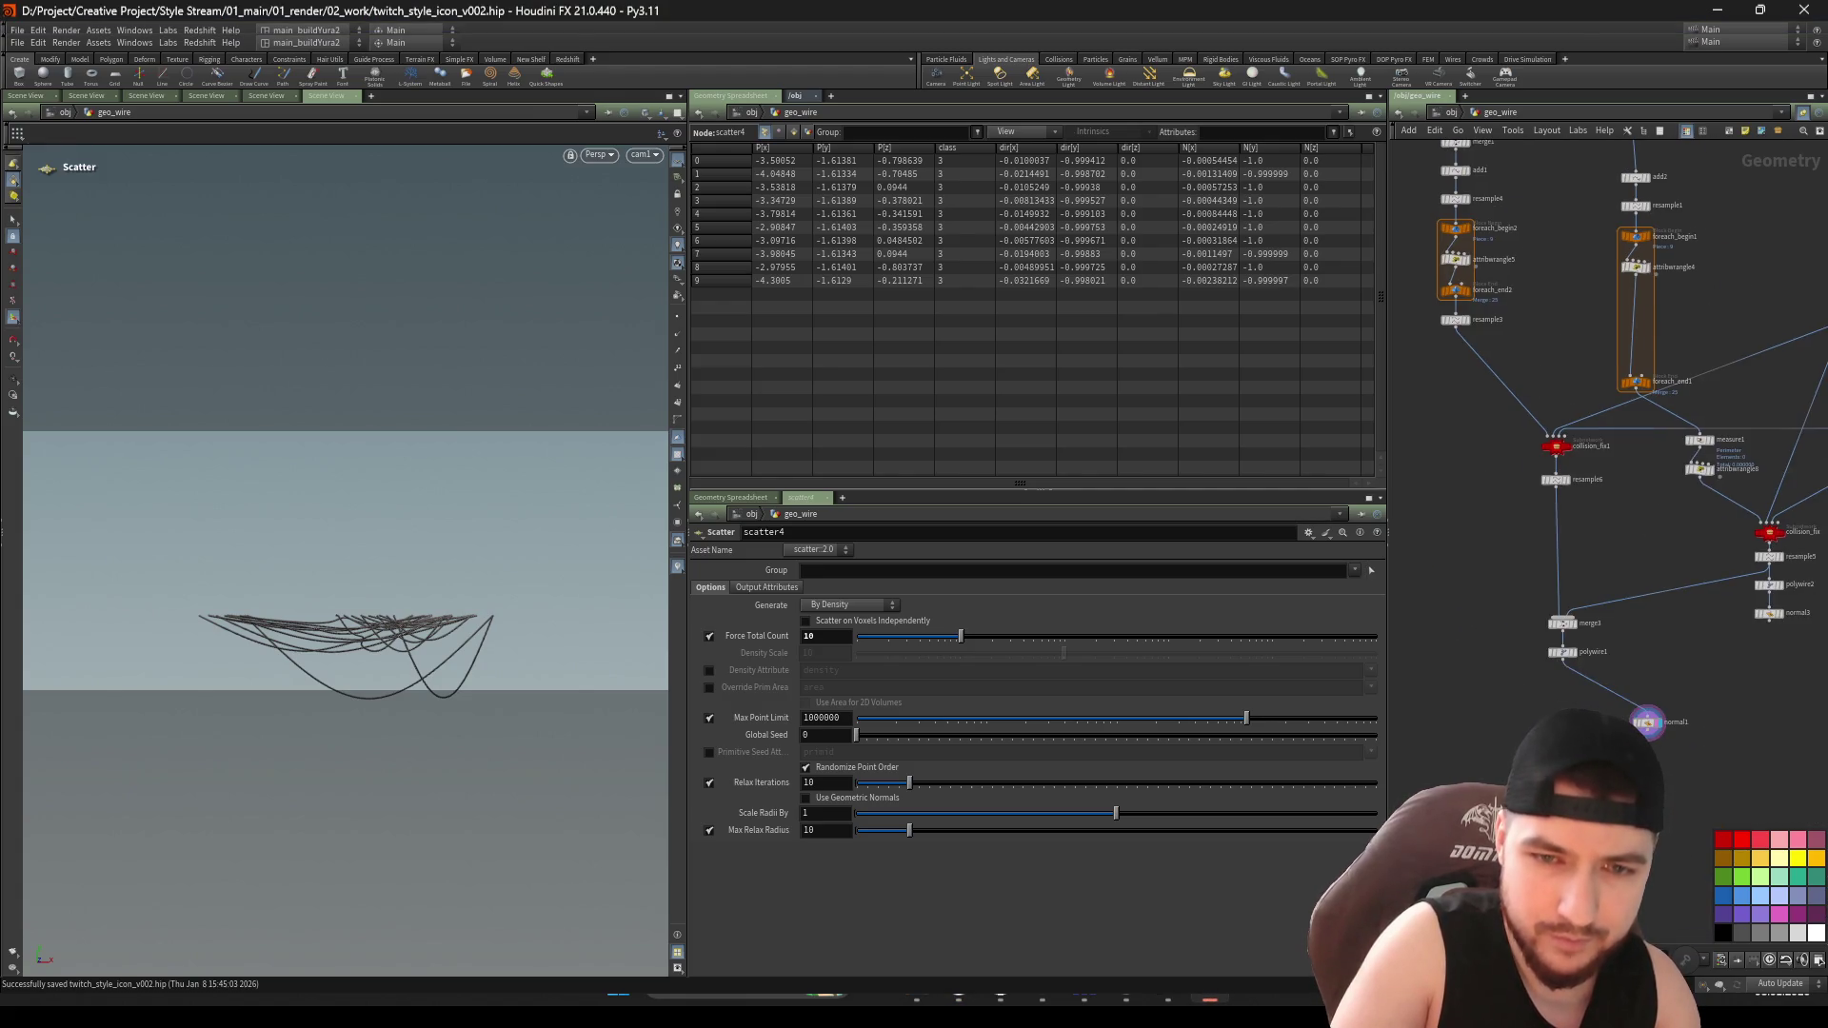
# Re-enter geo_wire and paste an unconnected collision_fix1 copy below resample6
pyautogui.press('u')
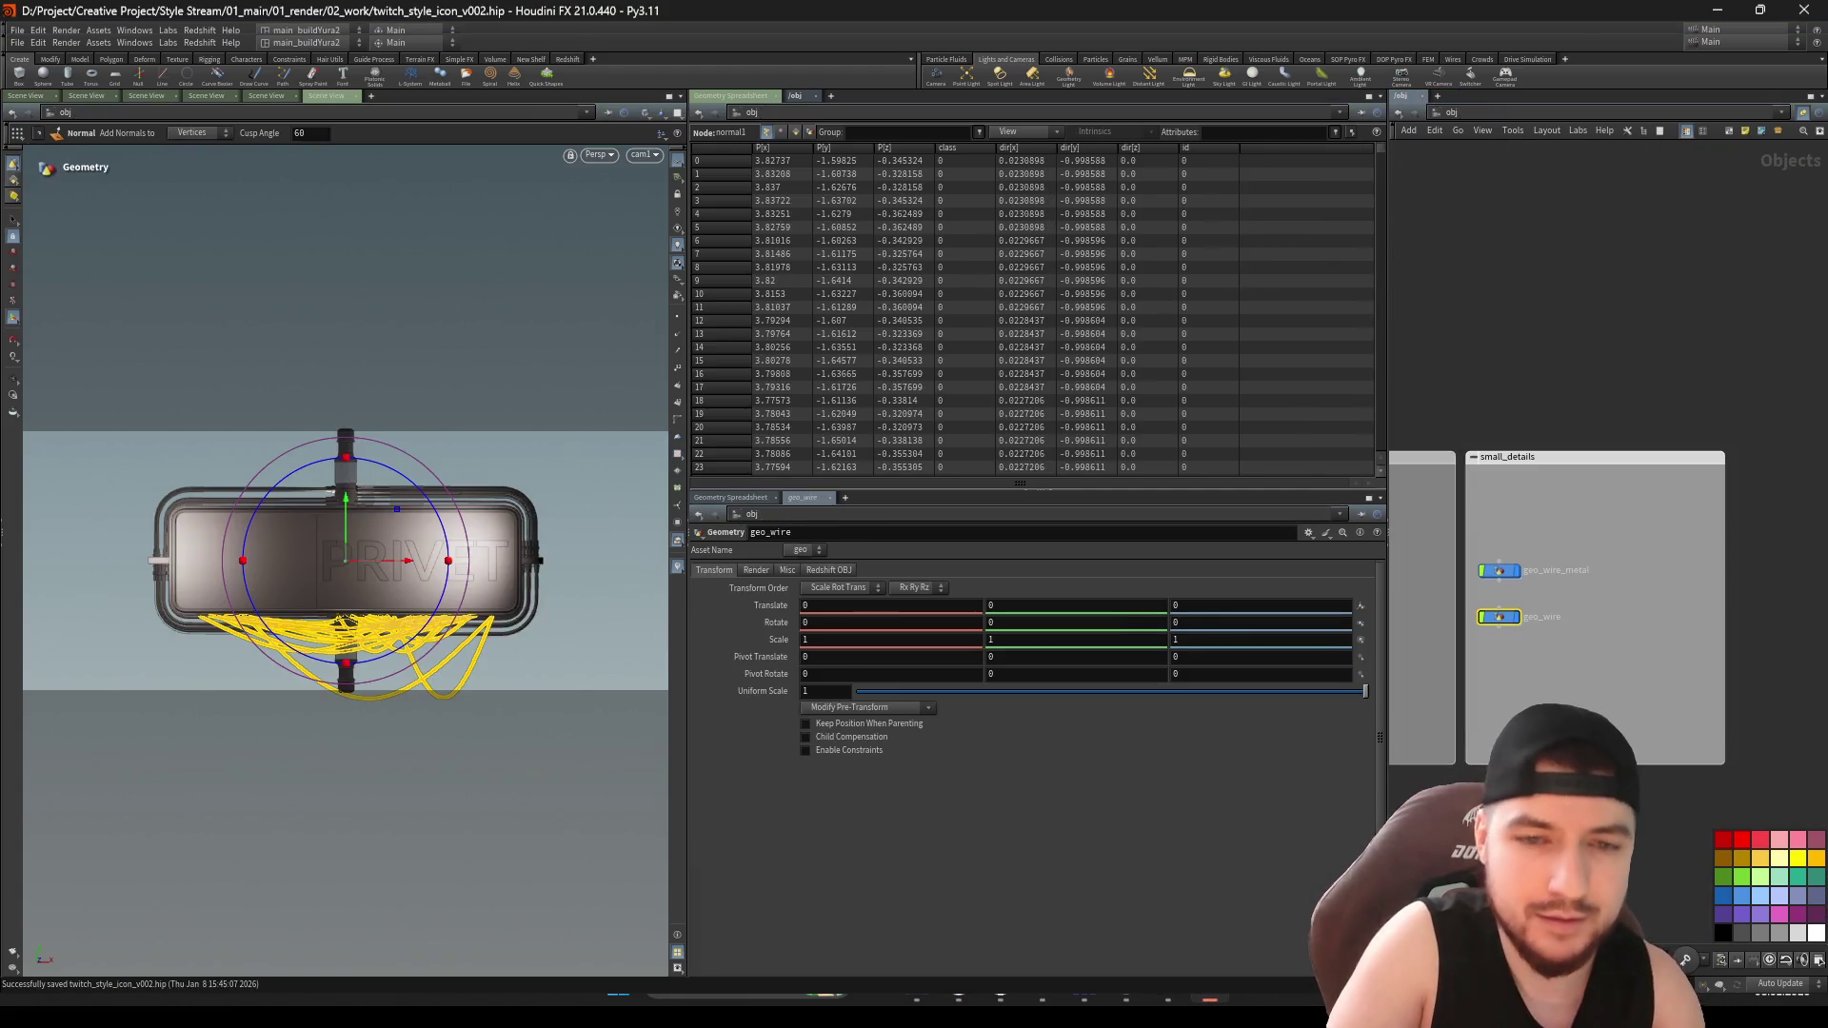
pyautogui.press('i')
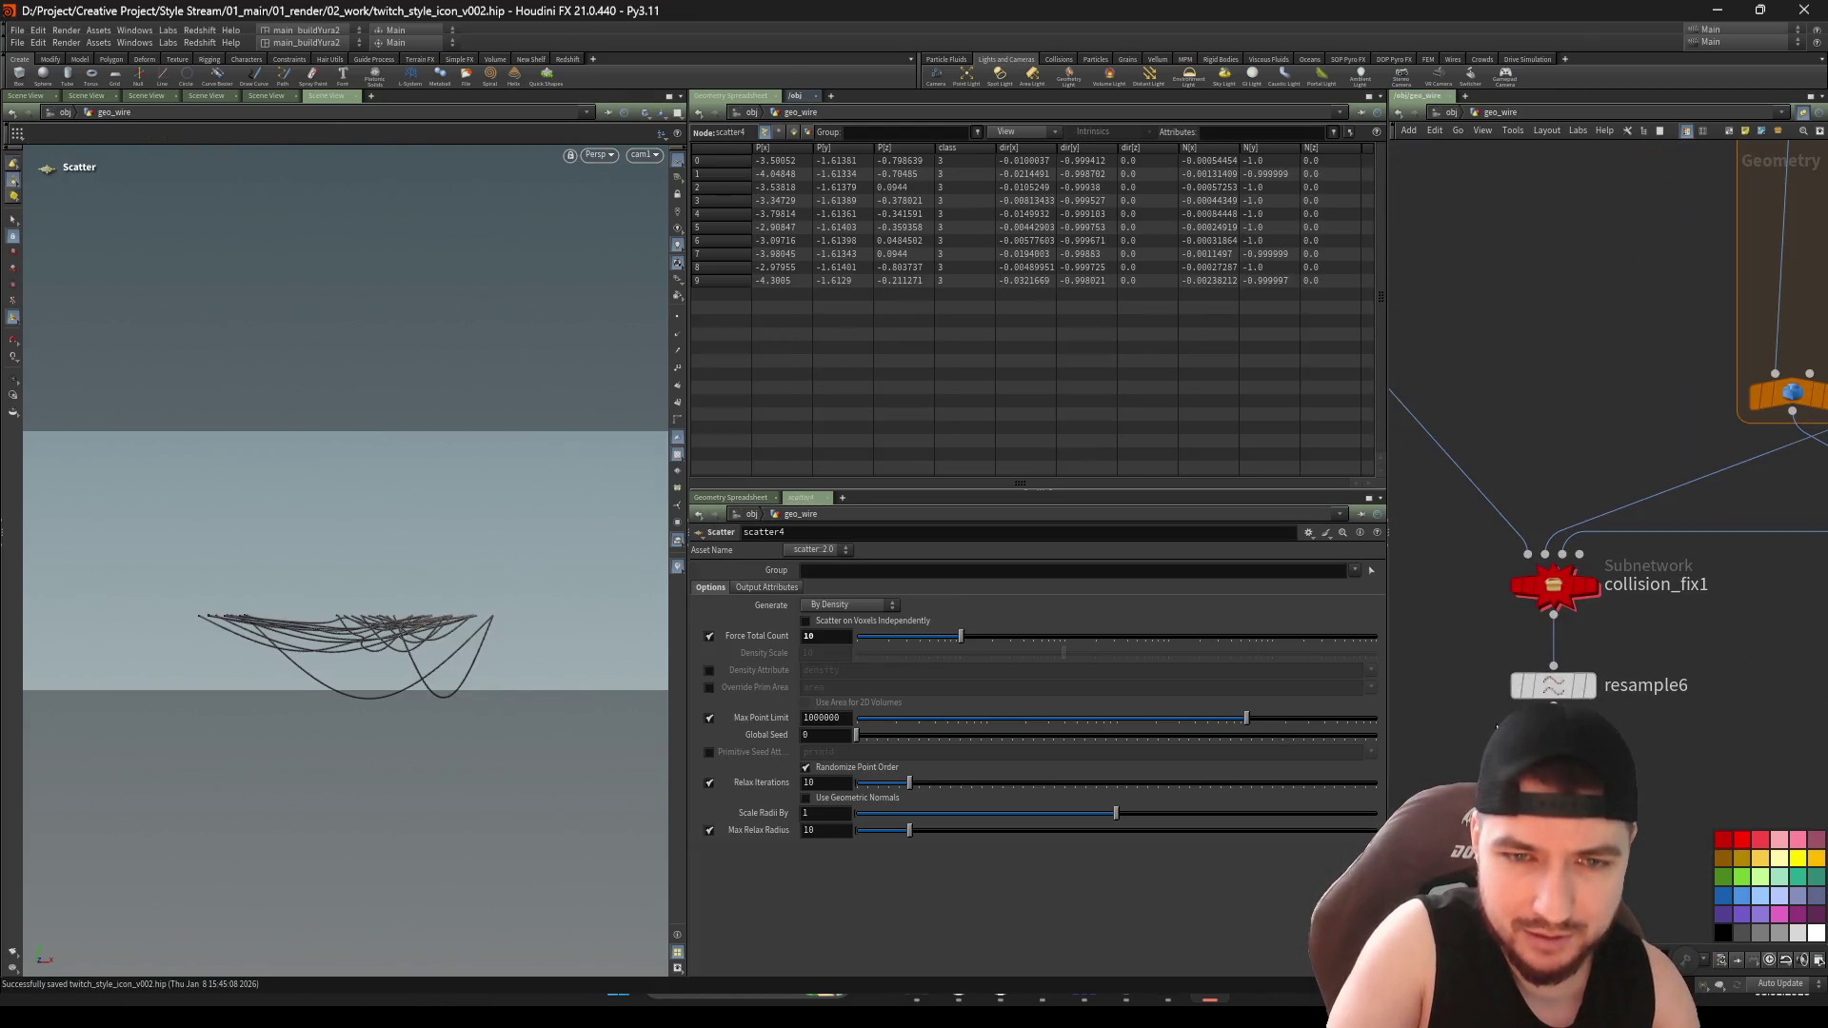
pyautogui.click(1557, 583)
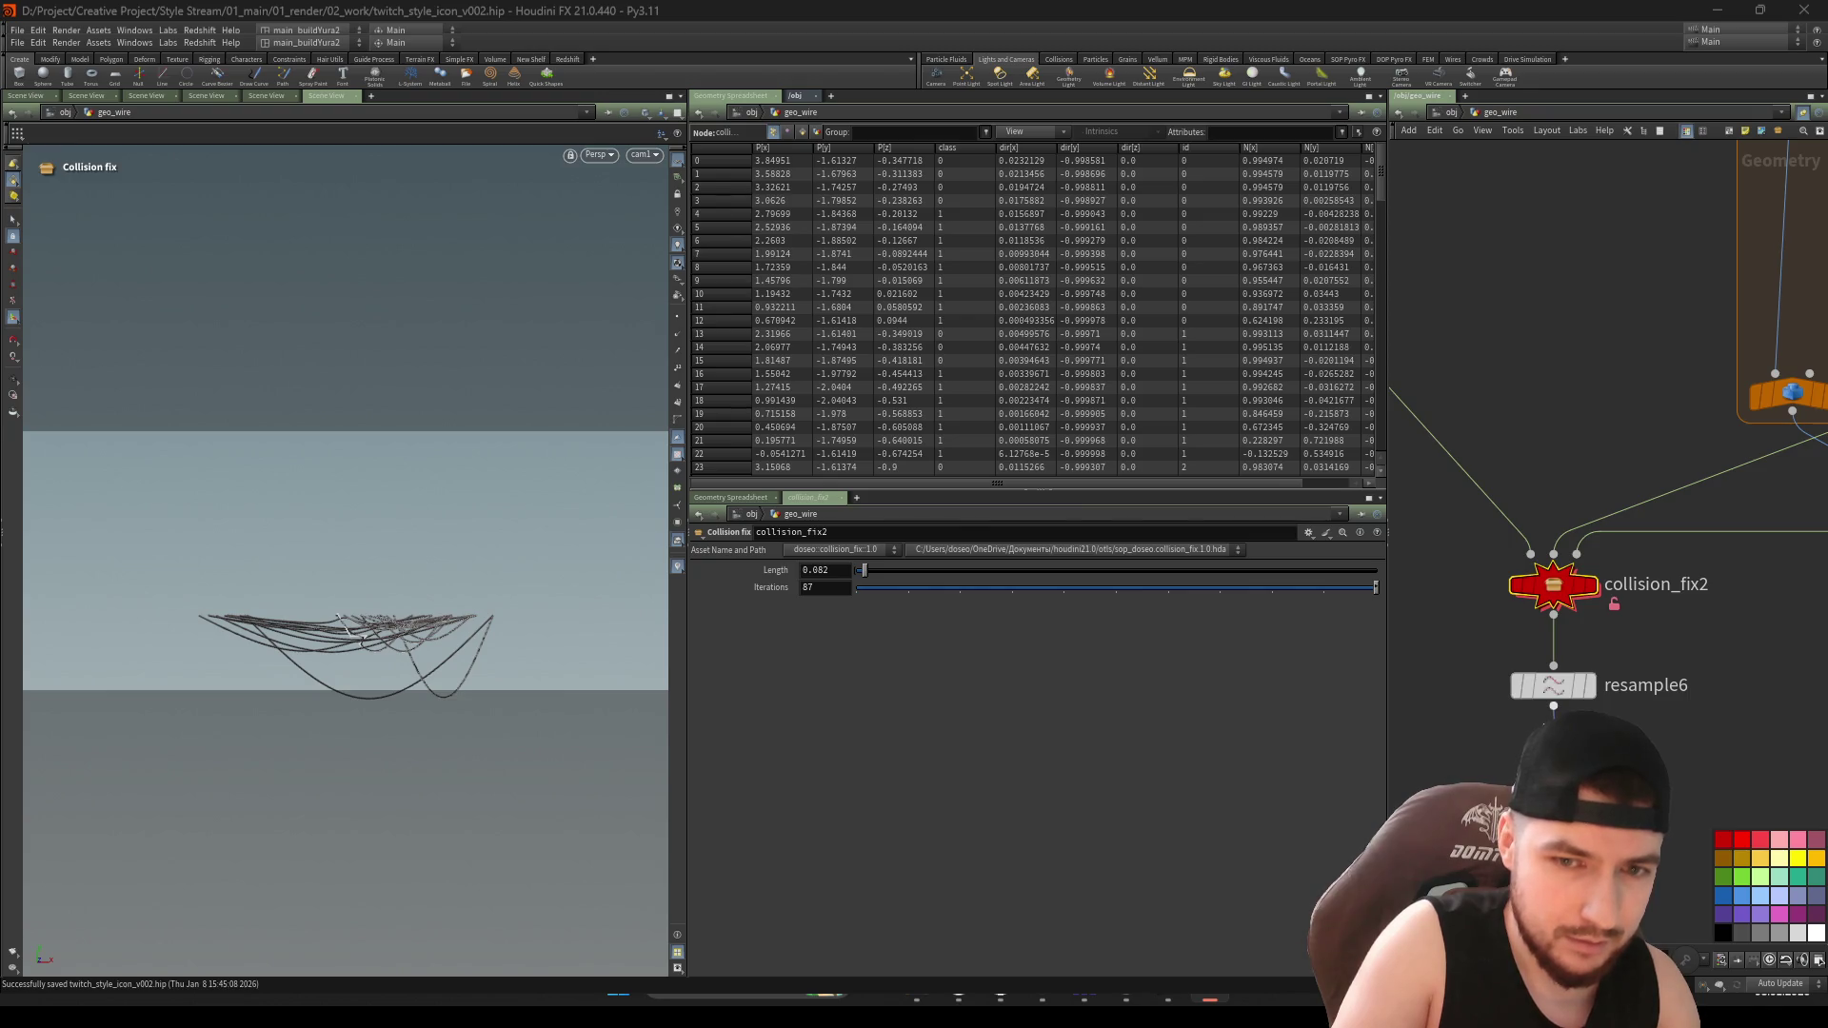
pyautogui.scroll(-1, 1599, 600)
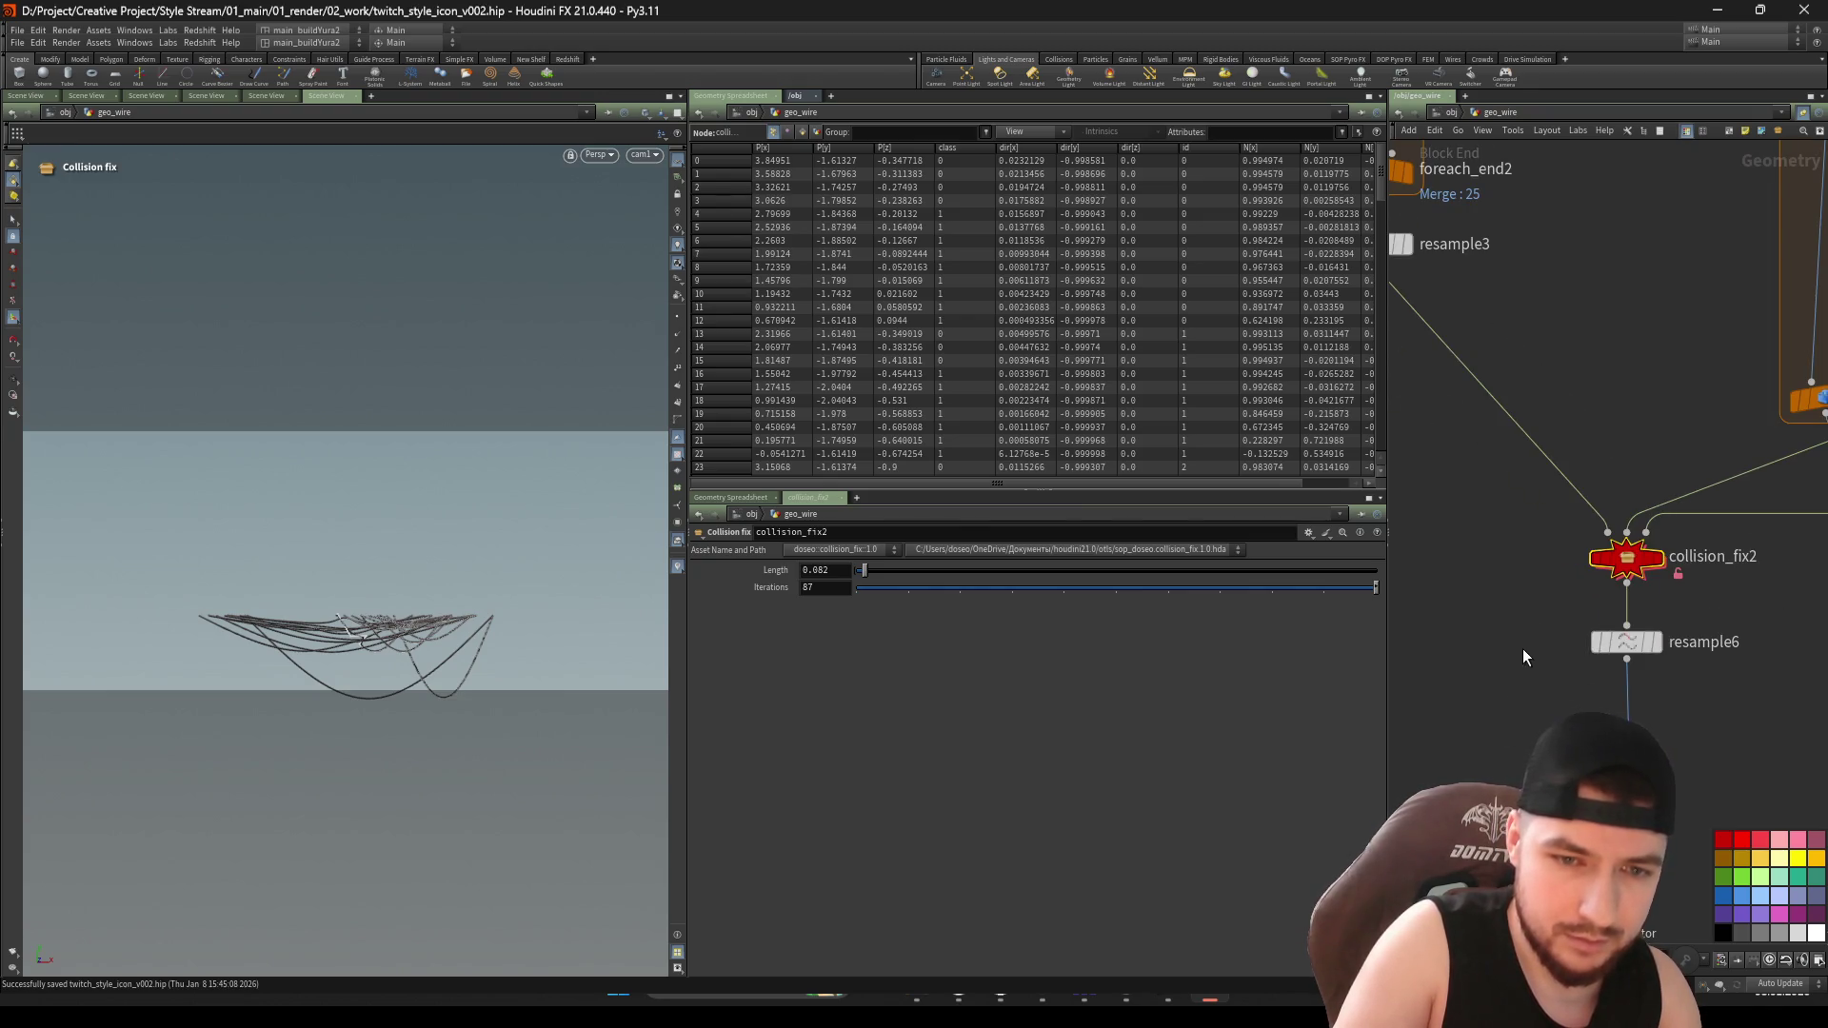
pyautogui.hotkey('ctrl', 'v')
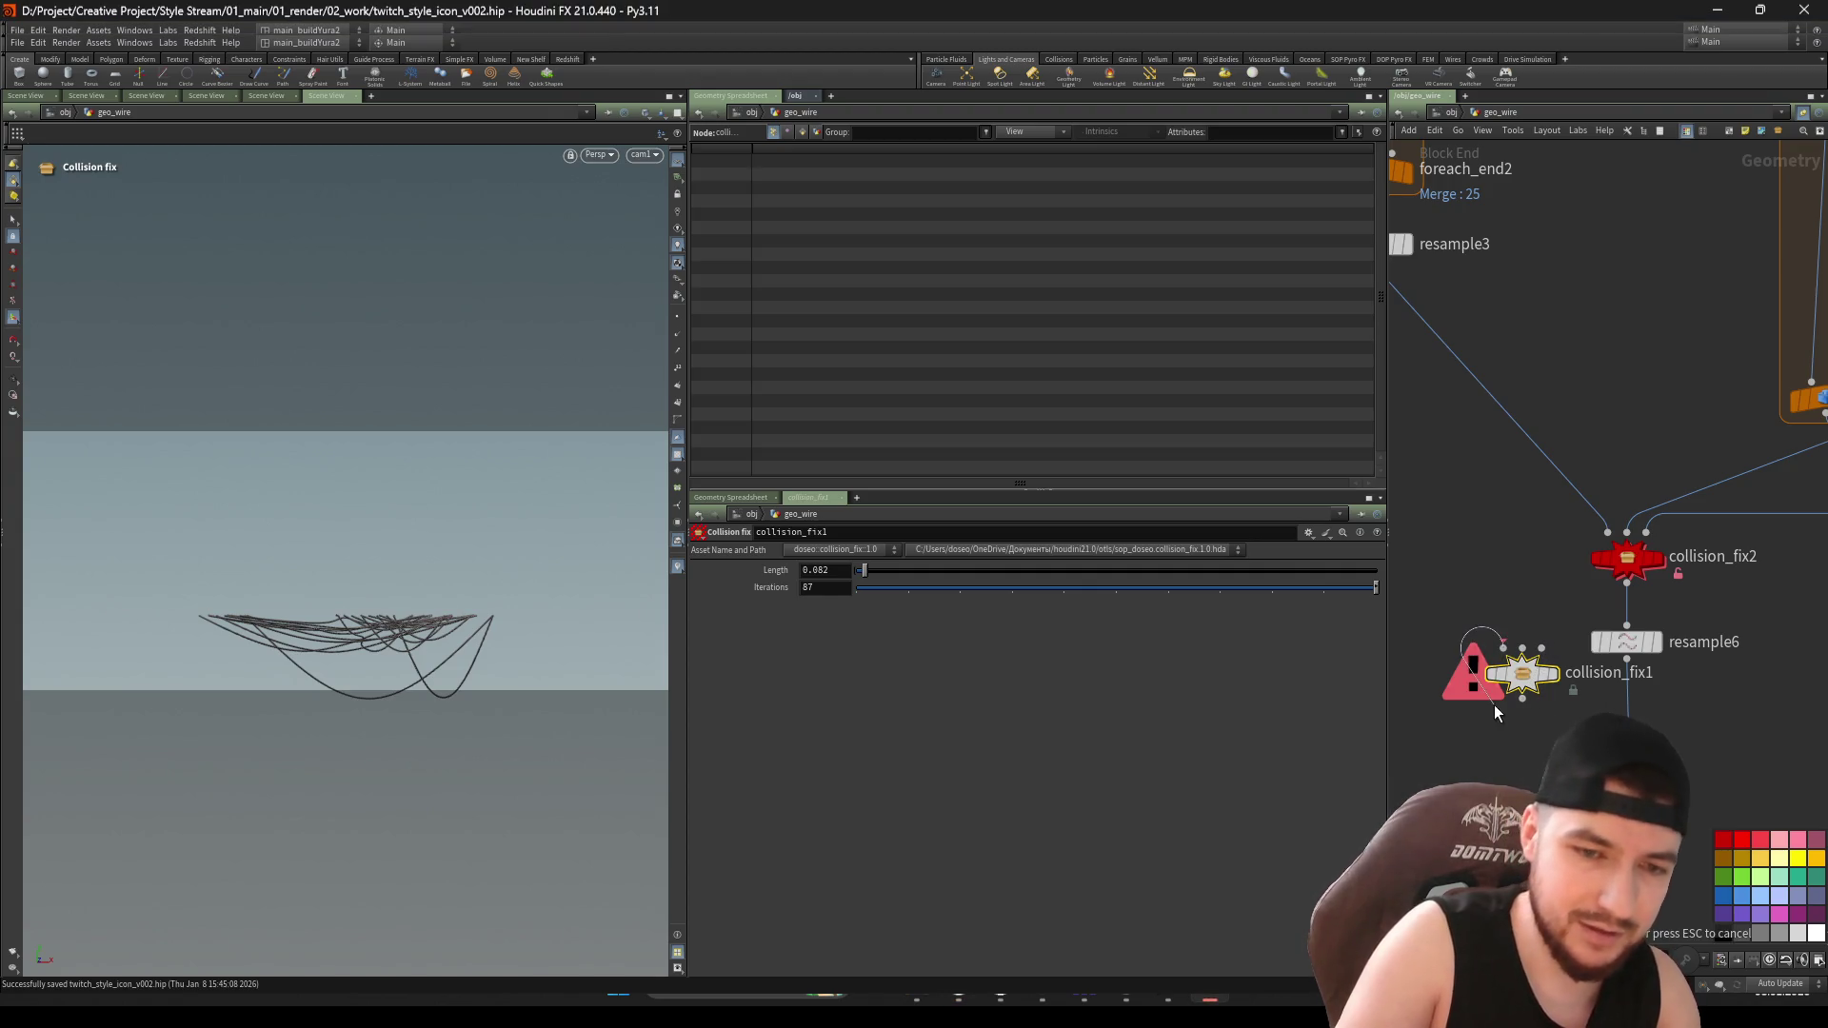
pyautogui.press('f')
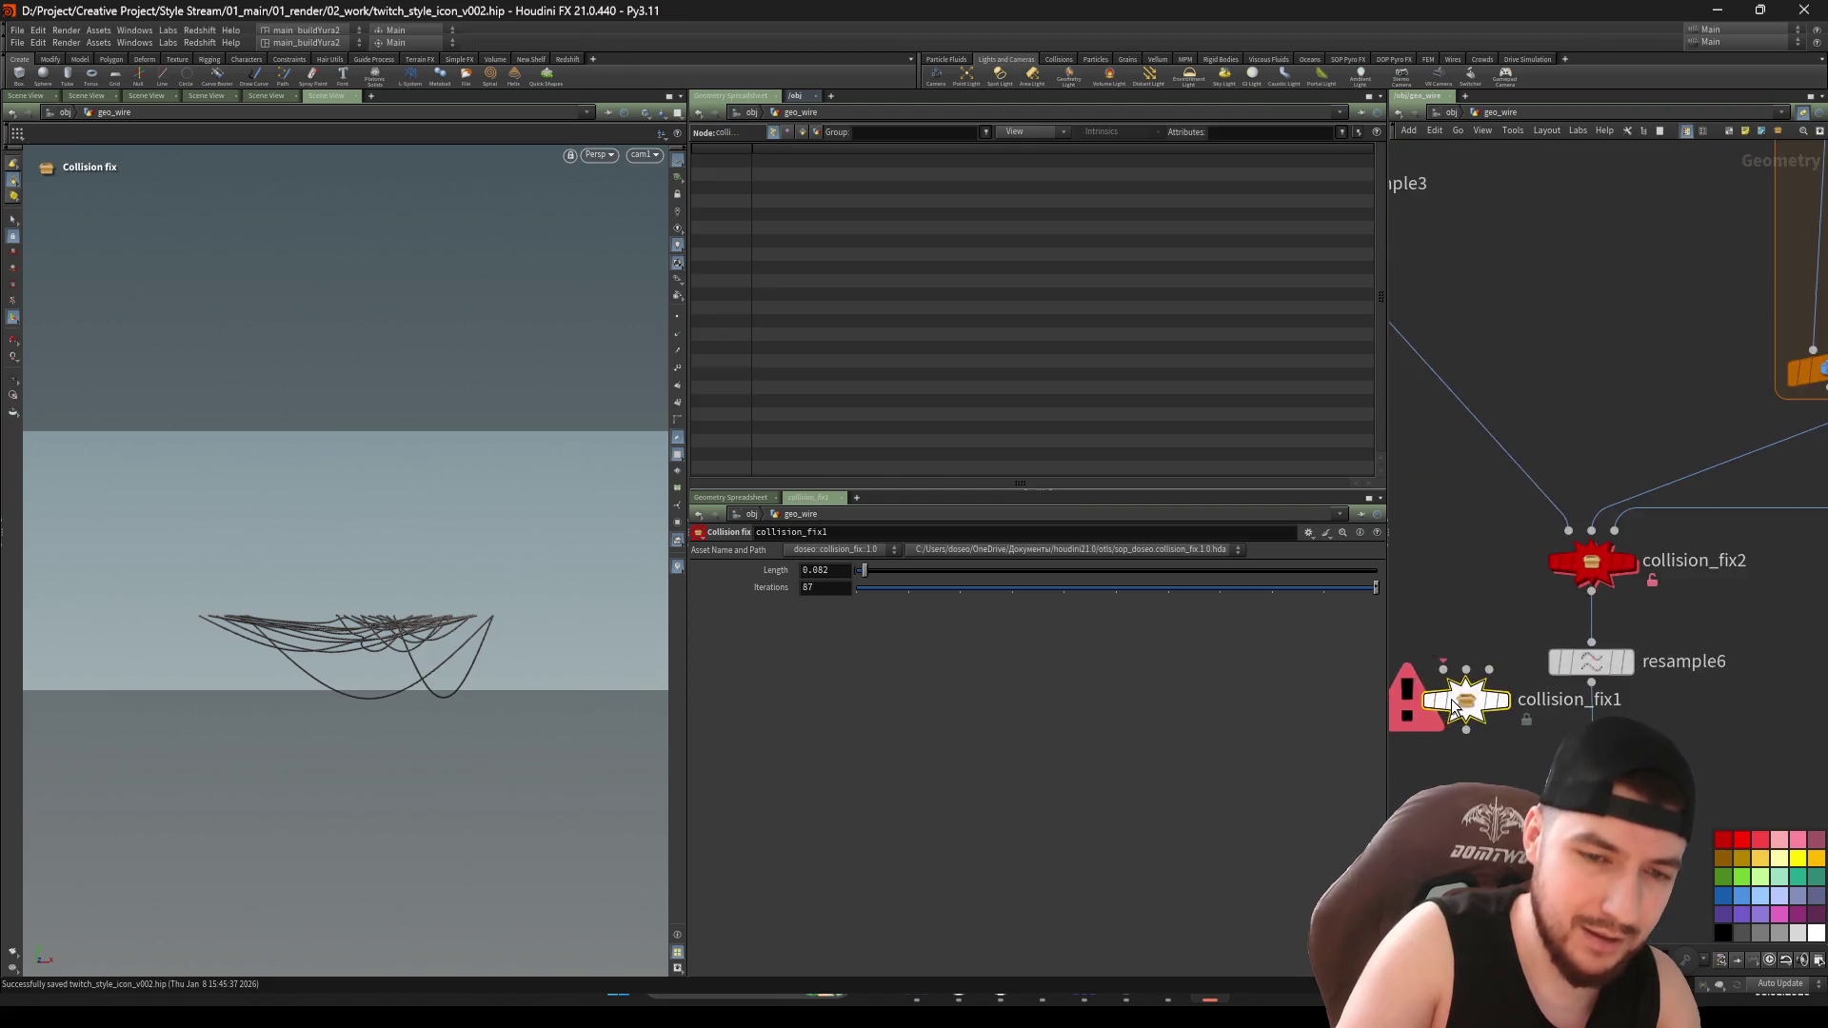
pyautogui.moveTo(1465, 675)
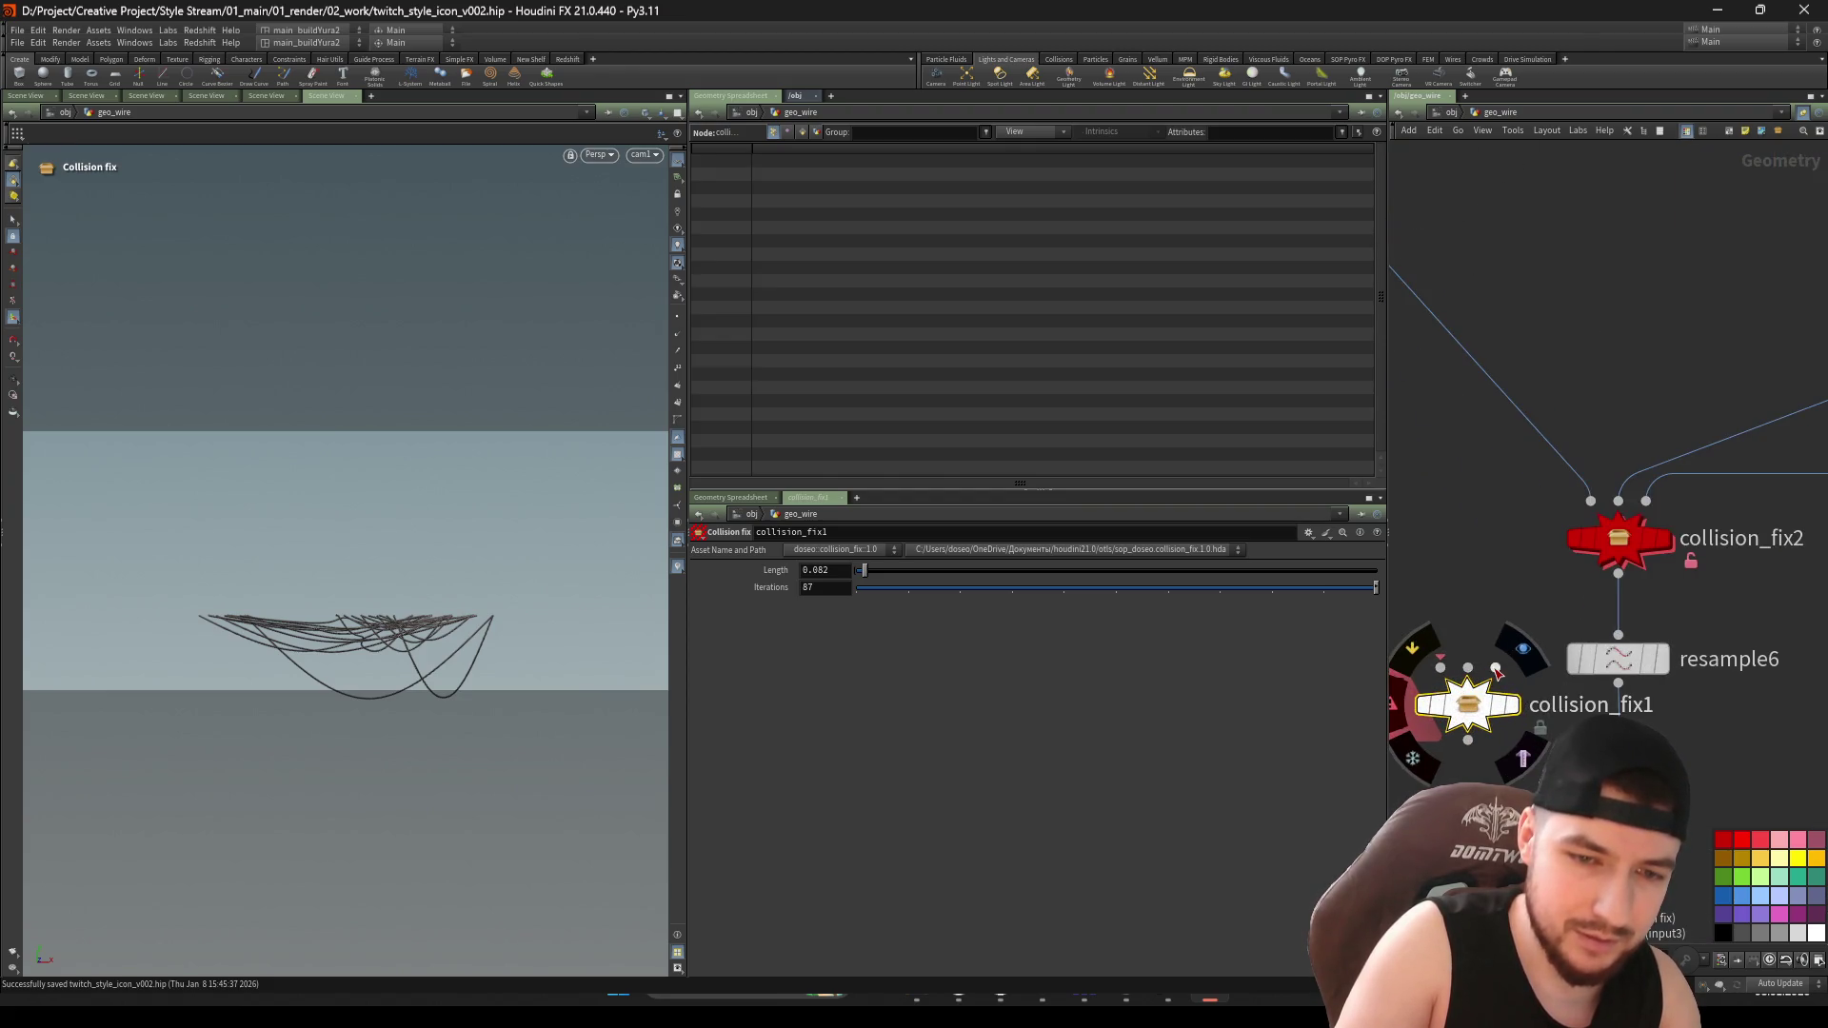
pyautogui.press('i')
pyautogui.moveTo(1574, 683); pyautogui.dragTo(1412, 757, button='middle')
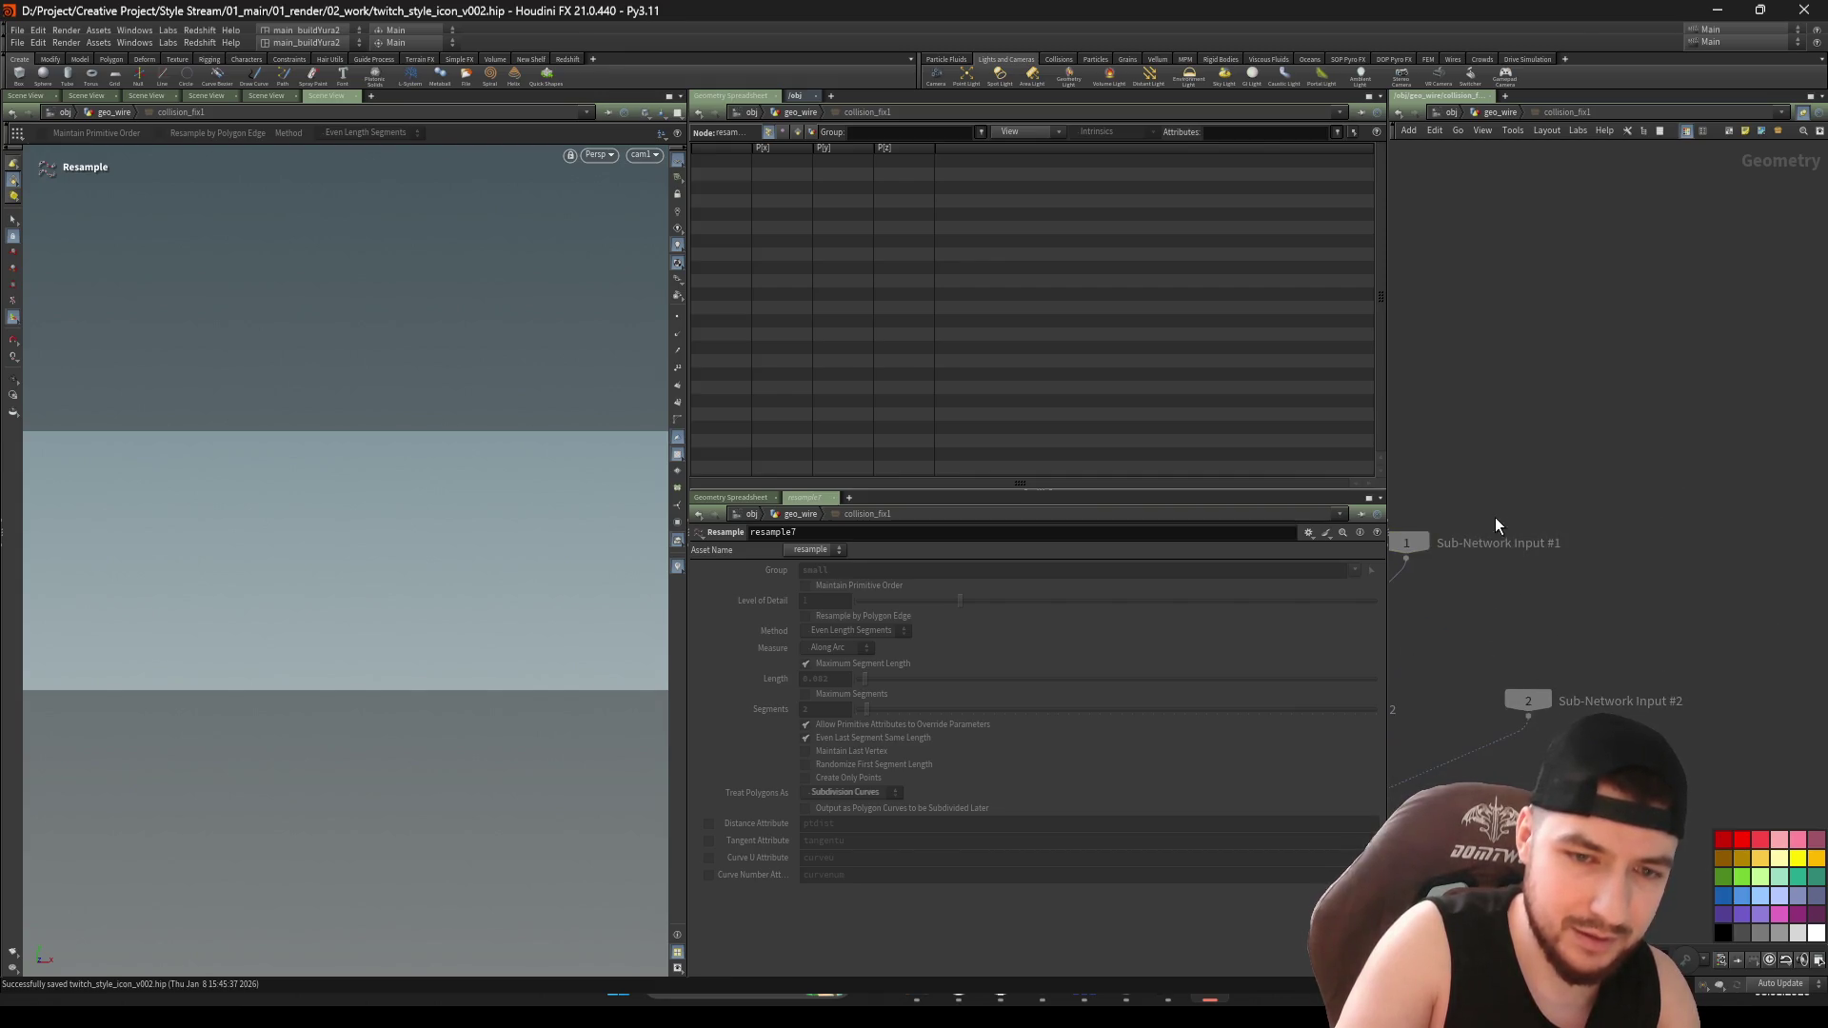
pyautogui.moveTo(1619, 550)
pyautogui.mouseDown(button='middle')
pyautogui.moveTo(1540, 638)
pyautogui.moveTo(1562, 586)
pyautogui.moveTo(1575, 672)
pyautogui.moveTo(1546, 615)
pyautogui.mouseUp(button='middle')
pyautogui.press('u')
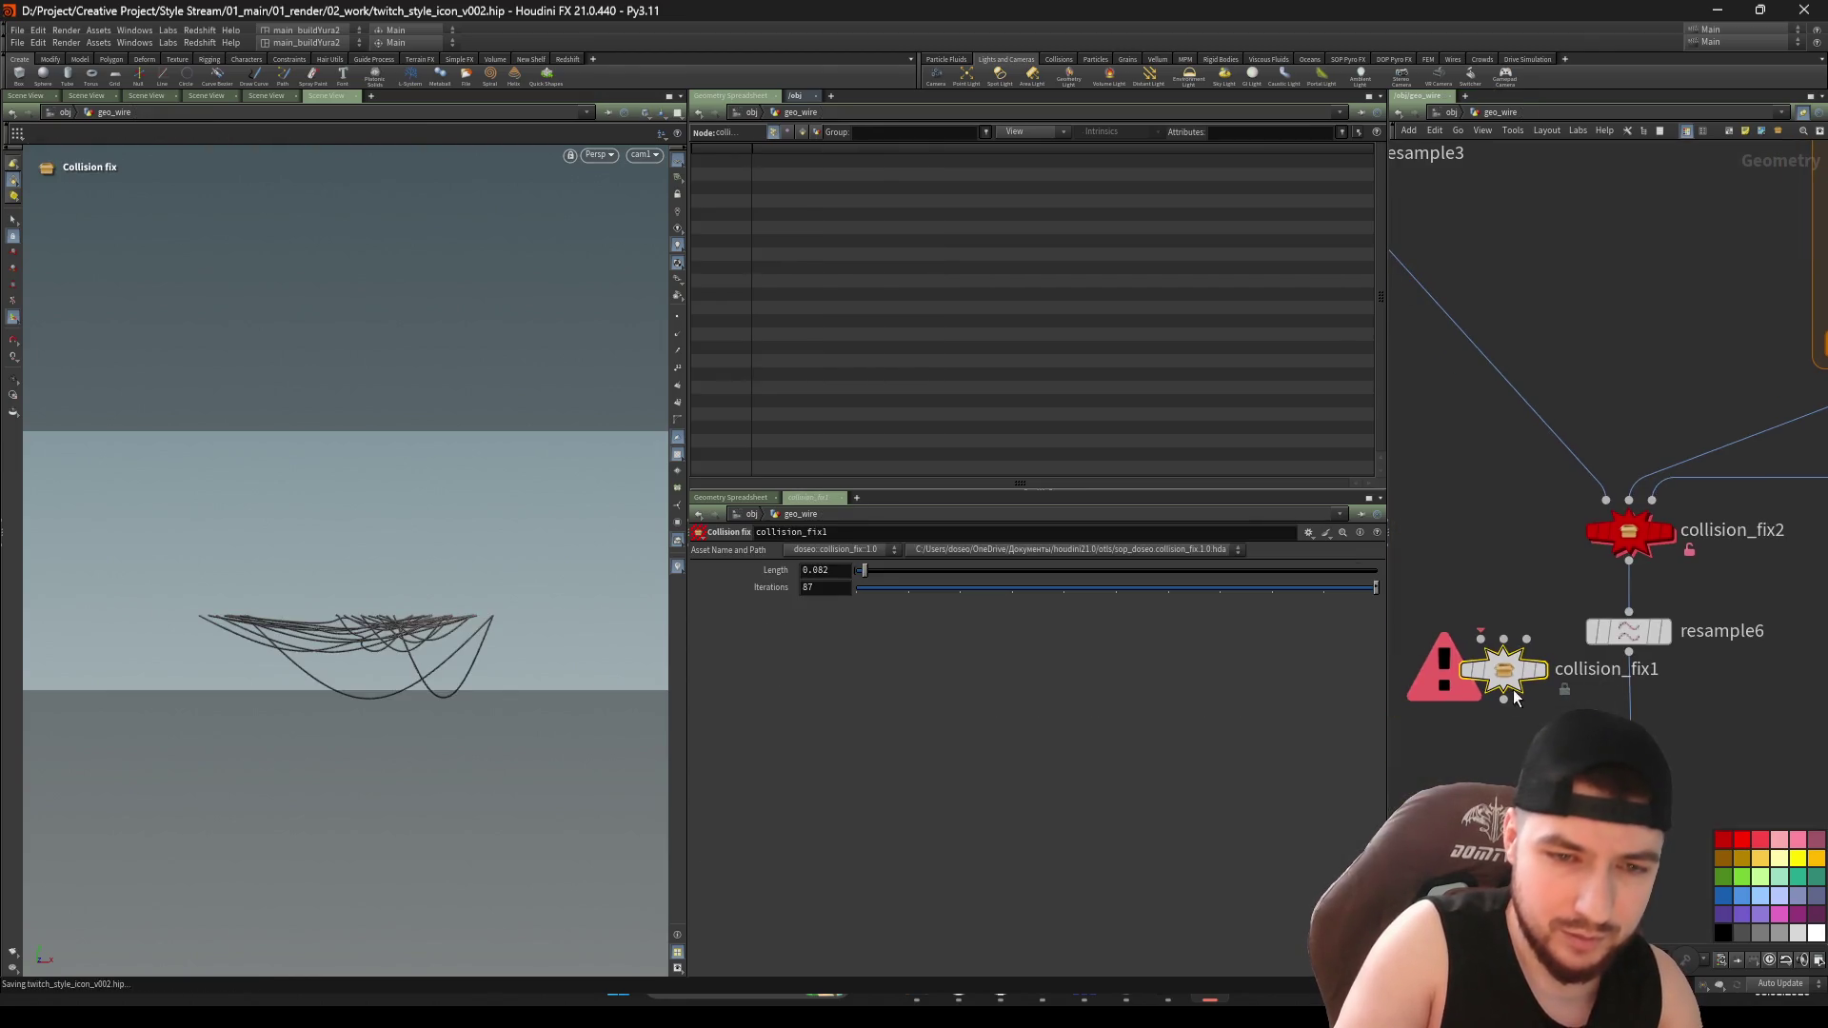
pyautogui.scroll(-3, 1510, 705)
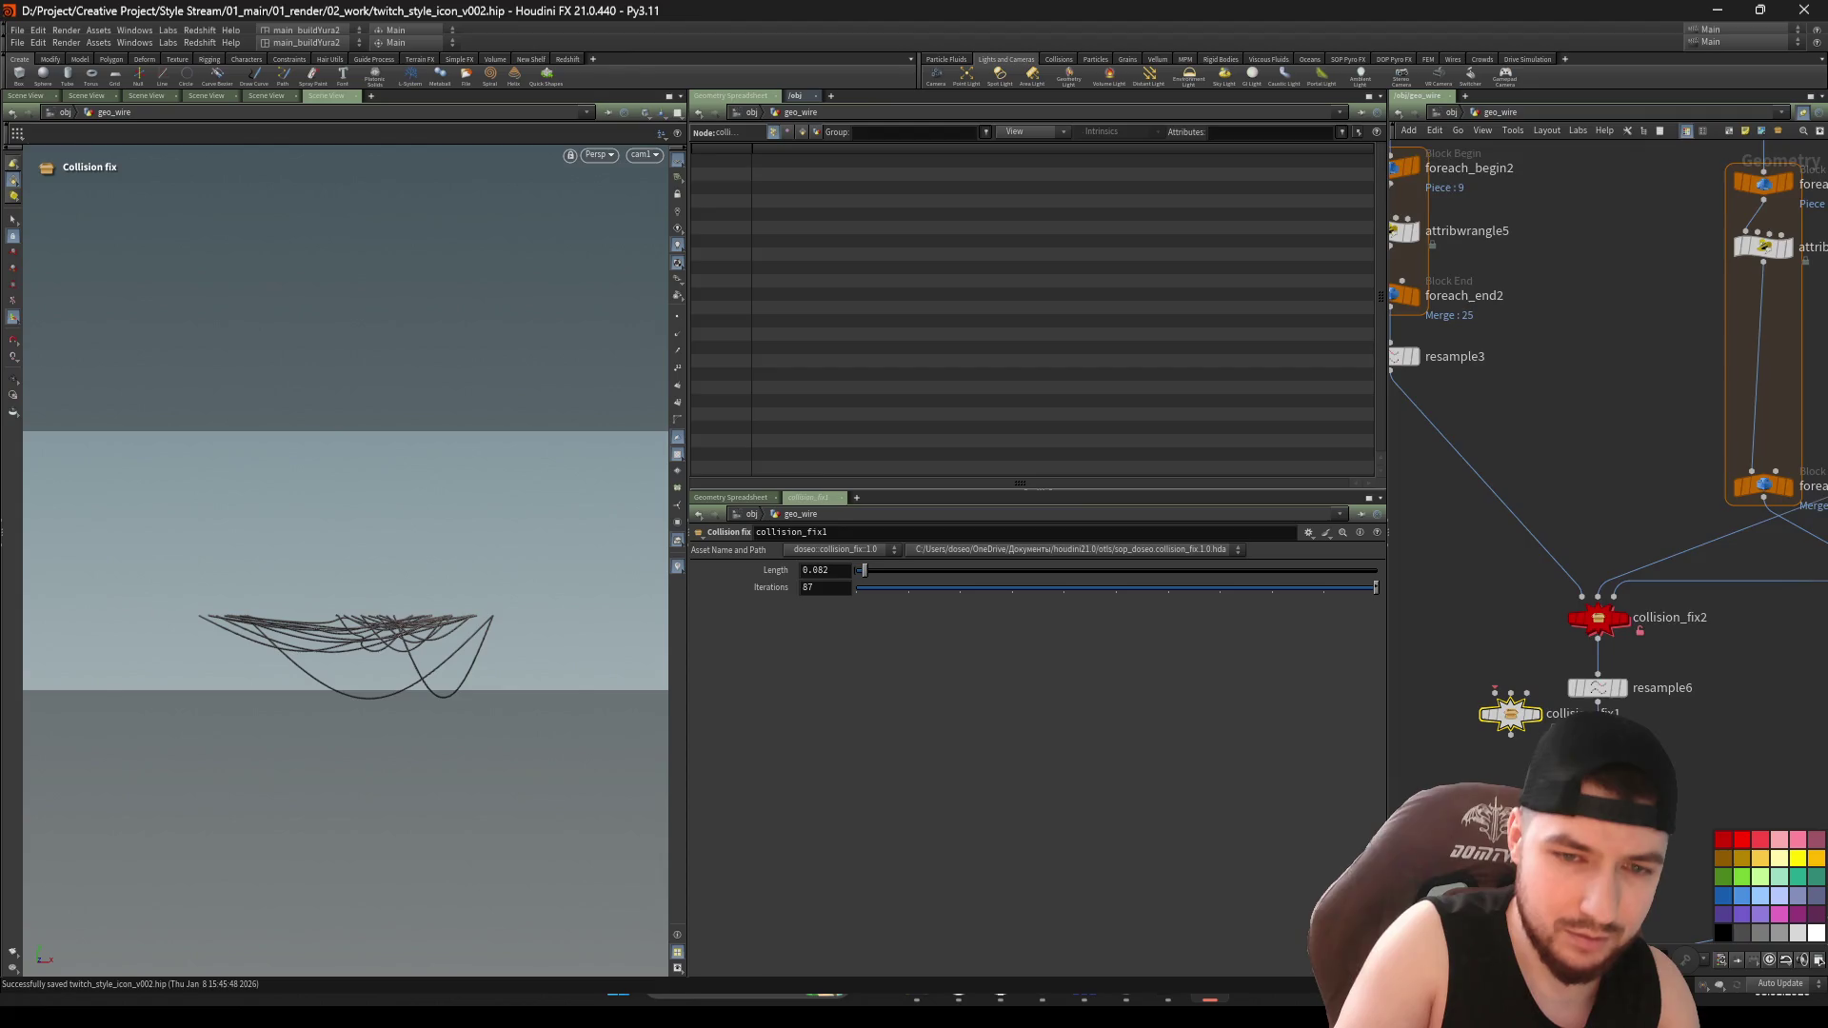
pyautogui.scroll(-3, 1609, 457)
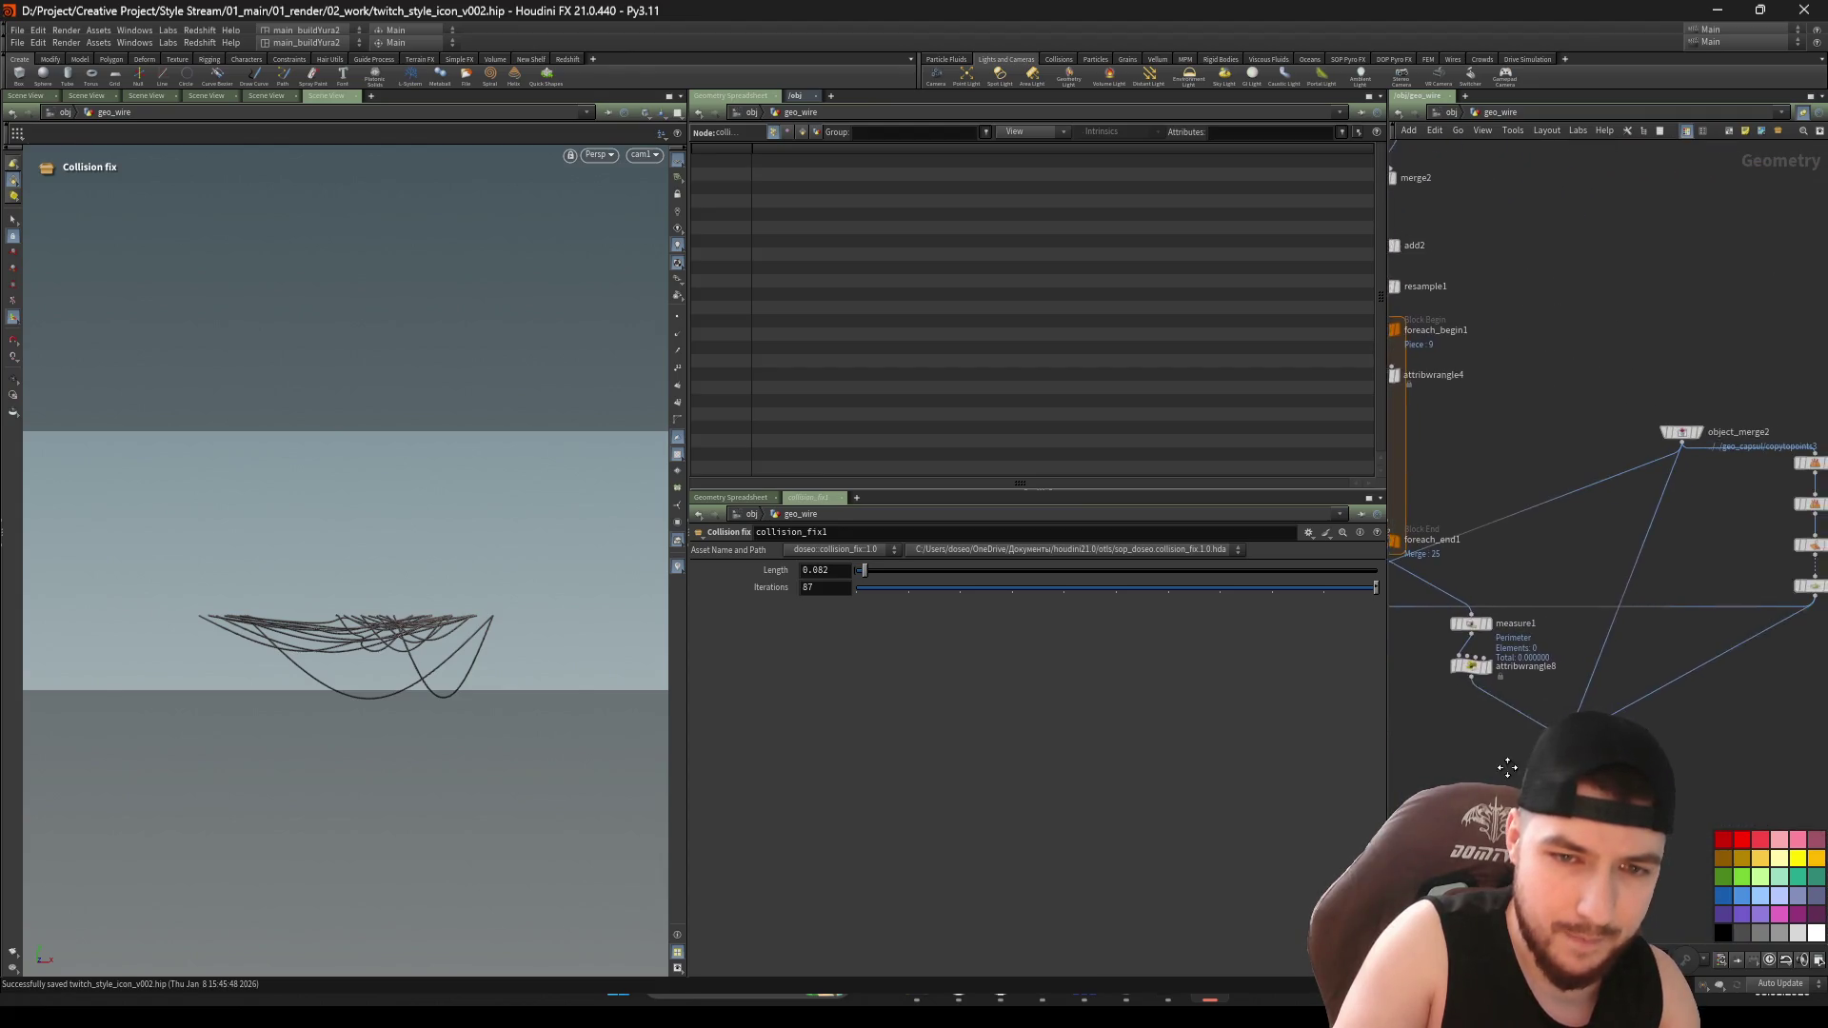
pyautogui.scroll(5, 1523, 618)
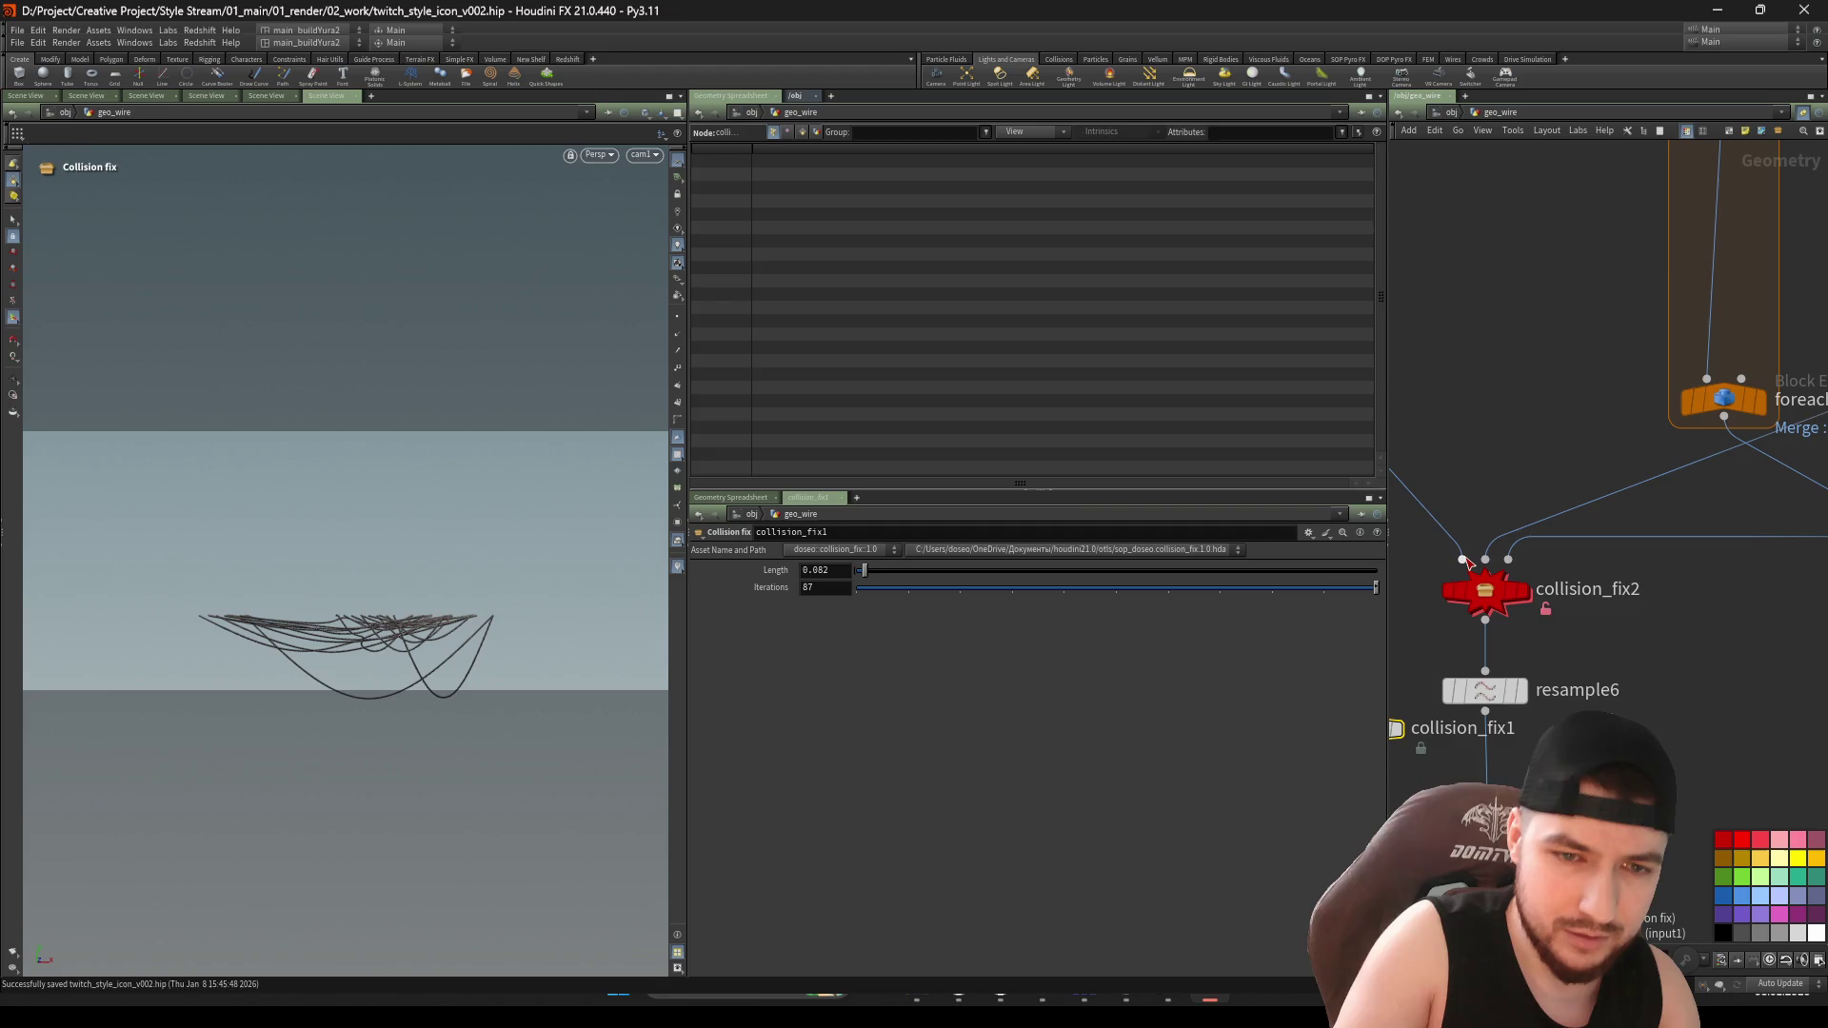
# Inspect collision_fix2's internal nodes, then return to geo_wire and delete collision_fix1
pyautogui.doubleClick(1467, 563)
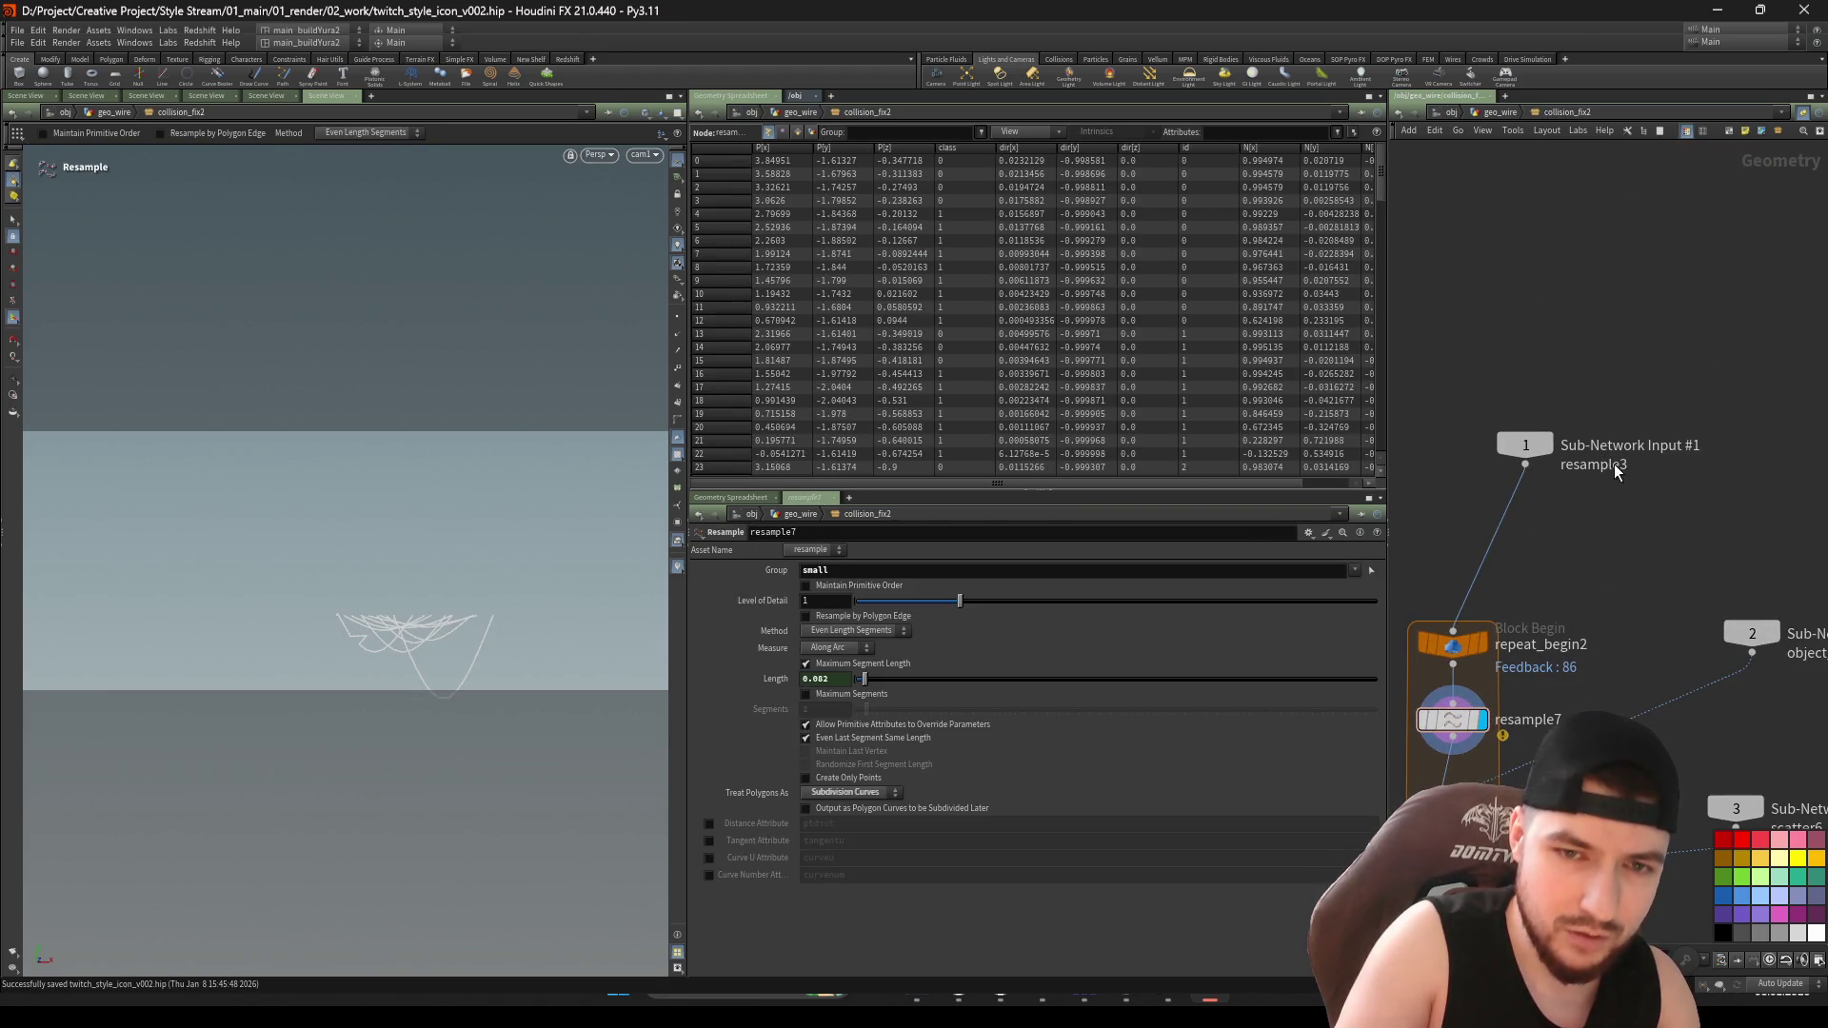
pyautogui.click(1527, 446)
pyautogui.moveTo(1578, 595); pyautogui.dragTo(1588, 388, button='middle')
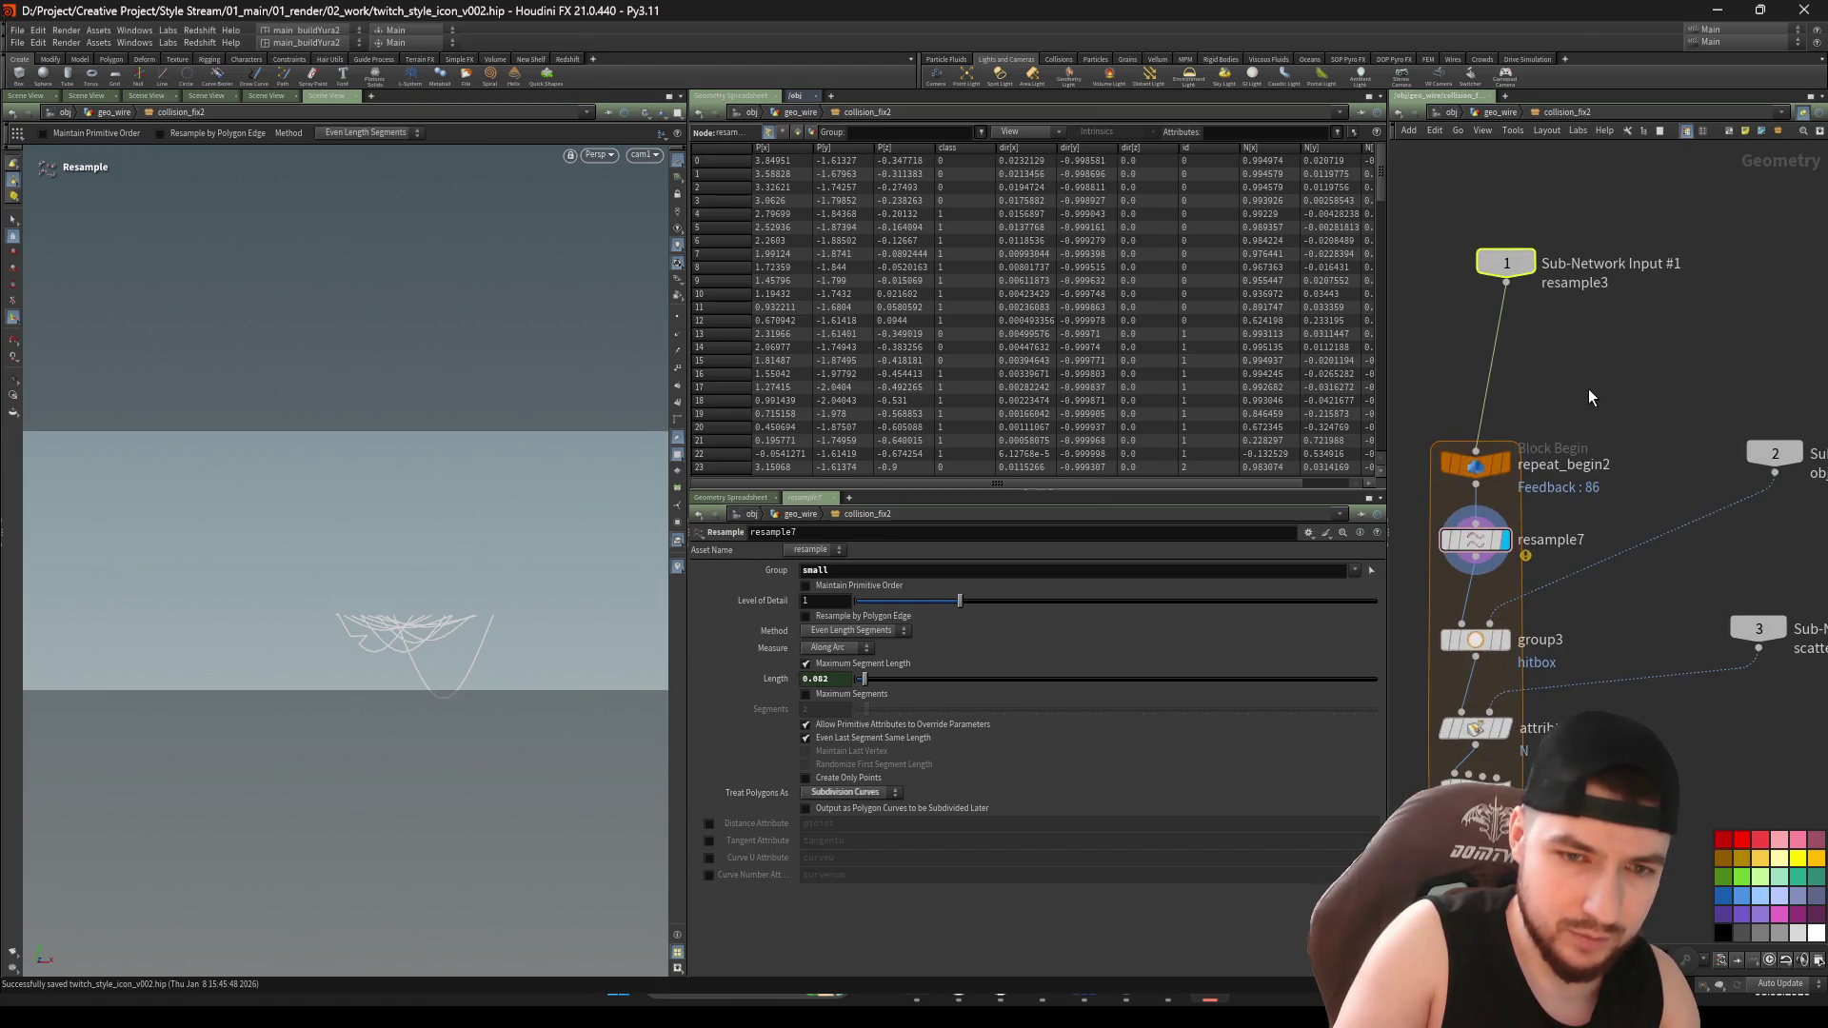
pyautogui.press('Down')
pyautogui.moveTo(1568, 366); pyautogui.dragTo(1477, 261)
pyautogui.moveTo(1478, 261); pyautogui.dragTo(1428, 198, button='middle')
pyautogui.moveTo(1624, 396); pyautogui.dragTo(1681, 443)
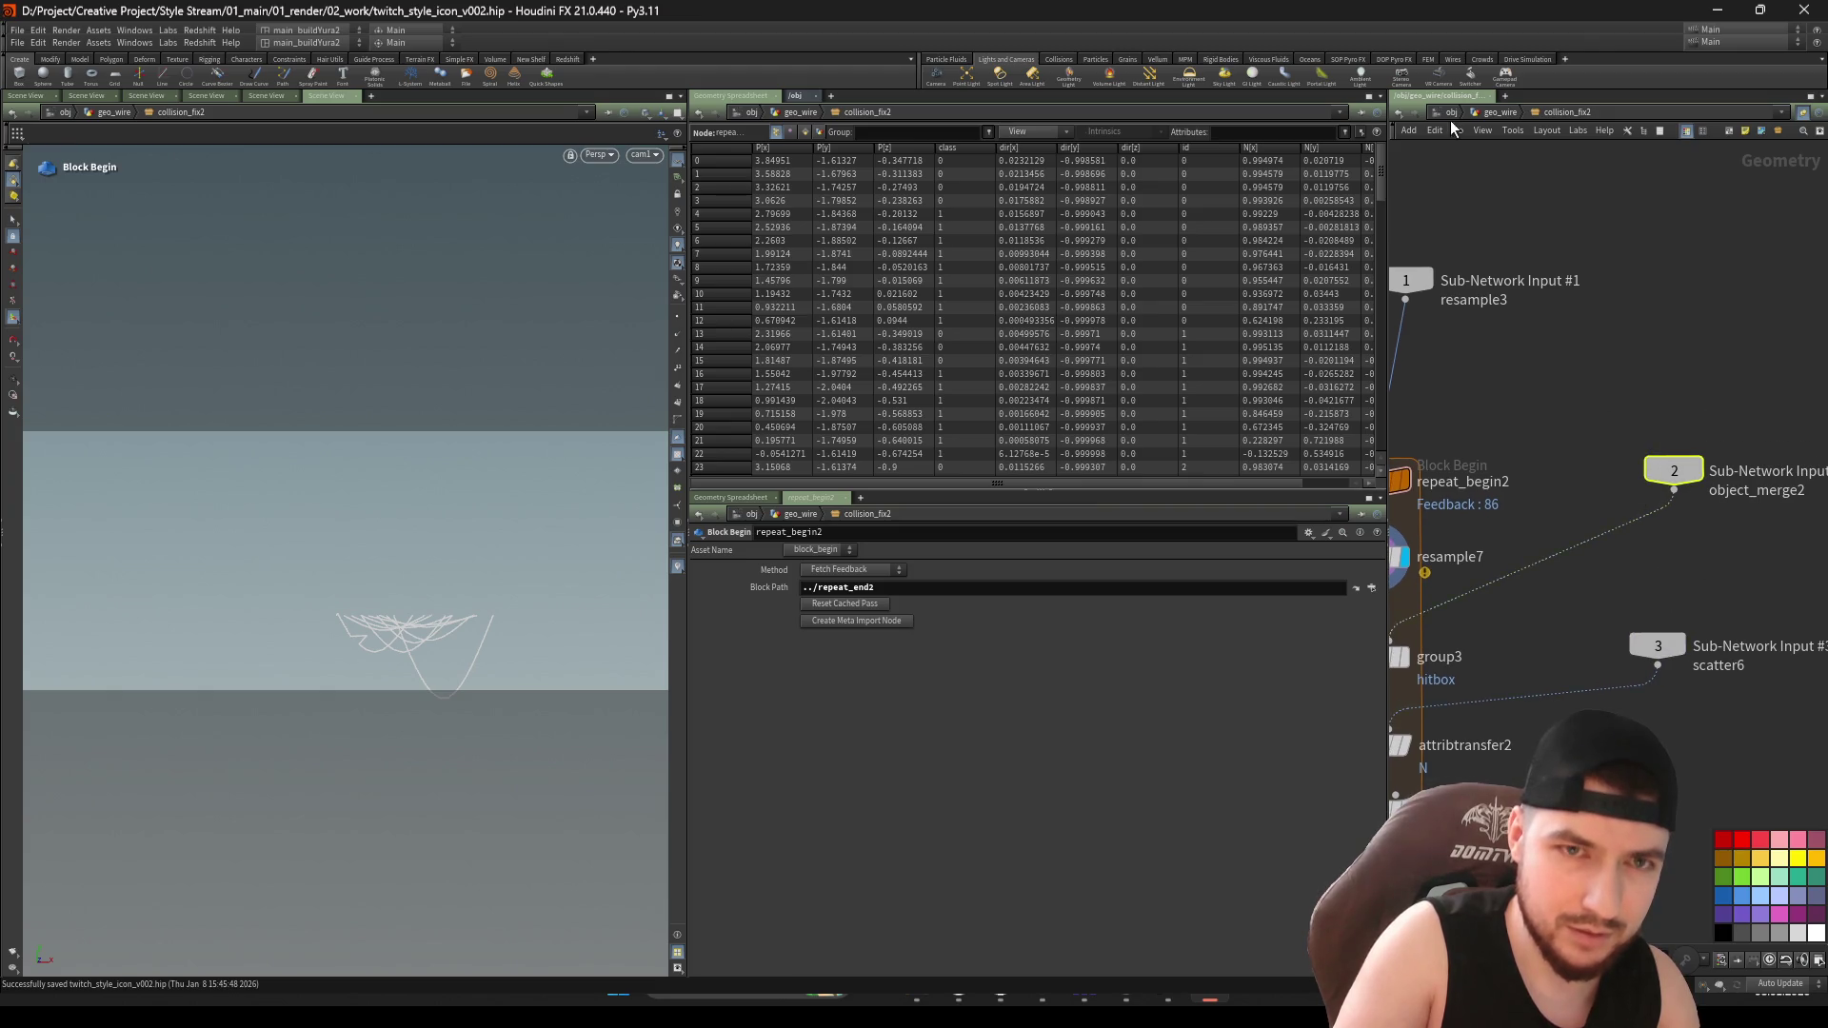
pyautogui.press('u')
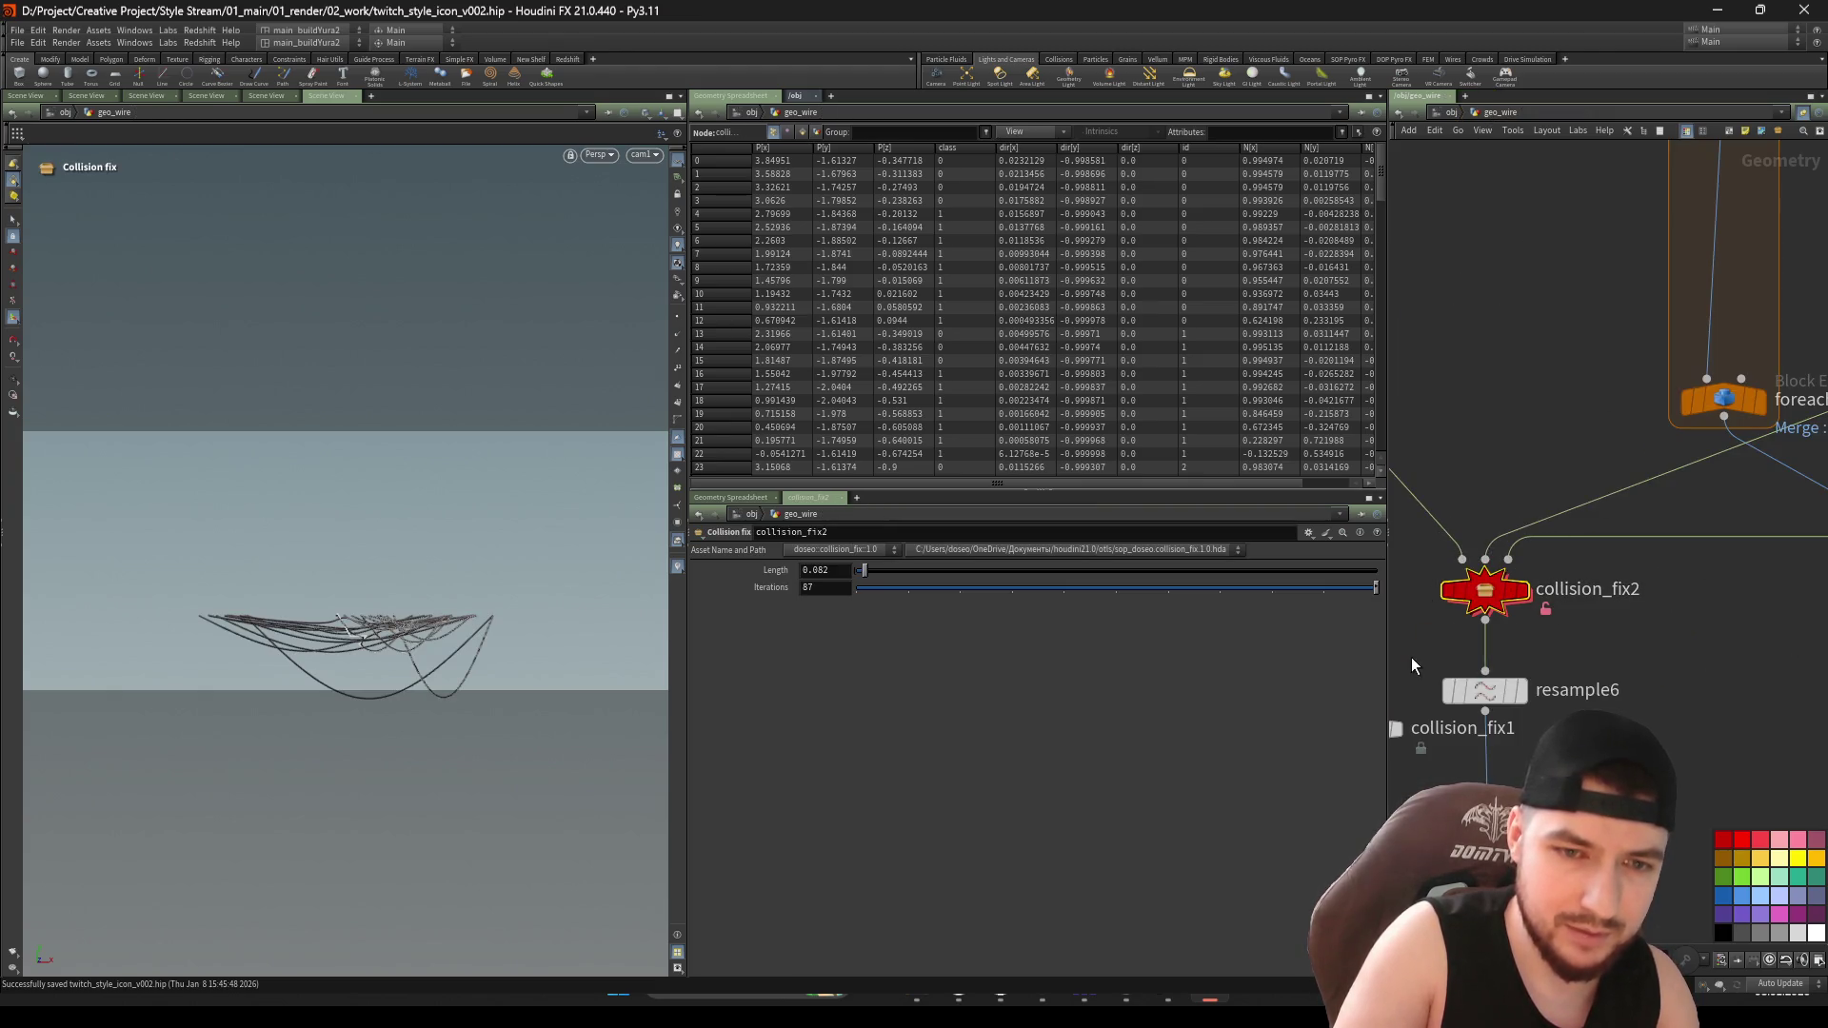
pyautogui.press('Delete')
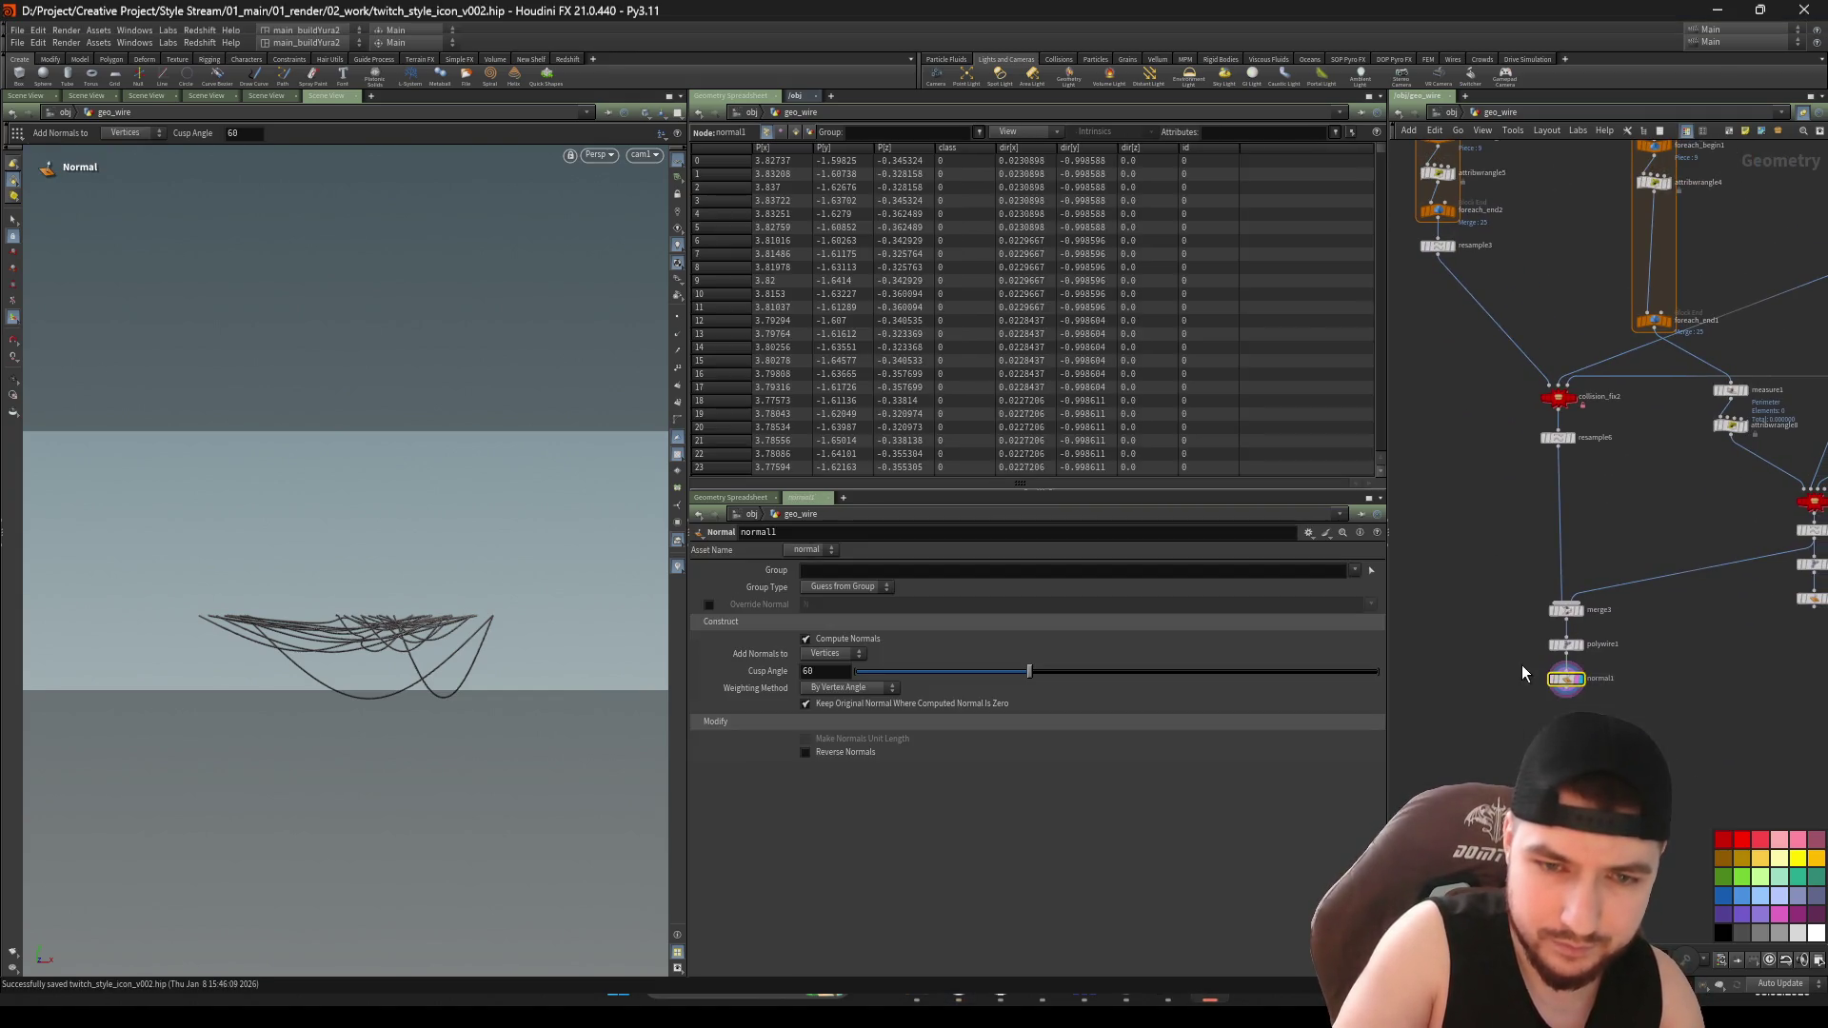
# Go from normal1 up to /obj and dive into main_block's node network
pyautogui.click(1565, 678)
pyautogui.press('Return')
pyautogui.scroll(-3, 1448, 679)
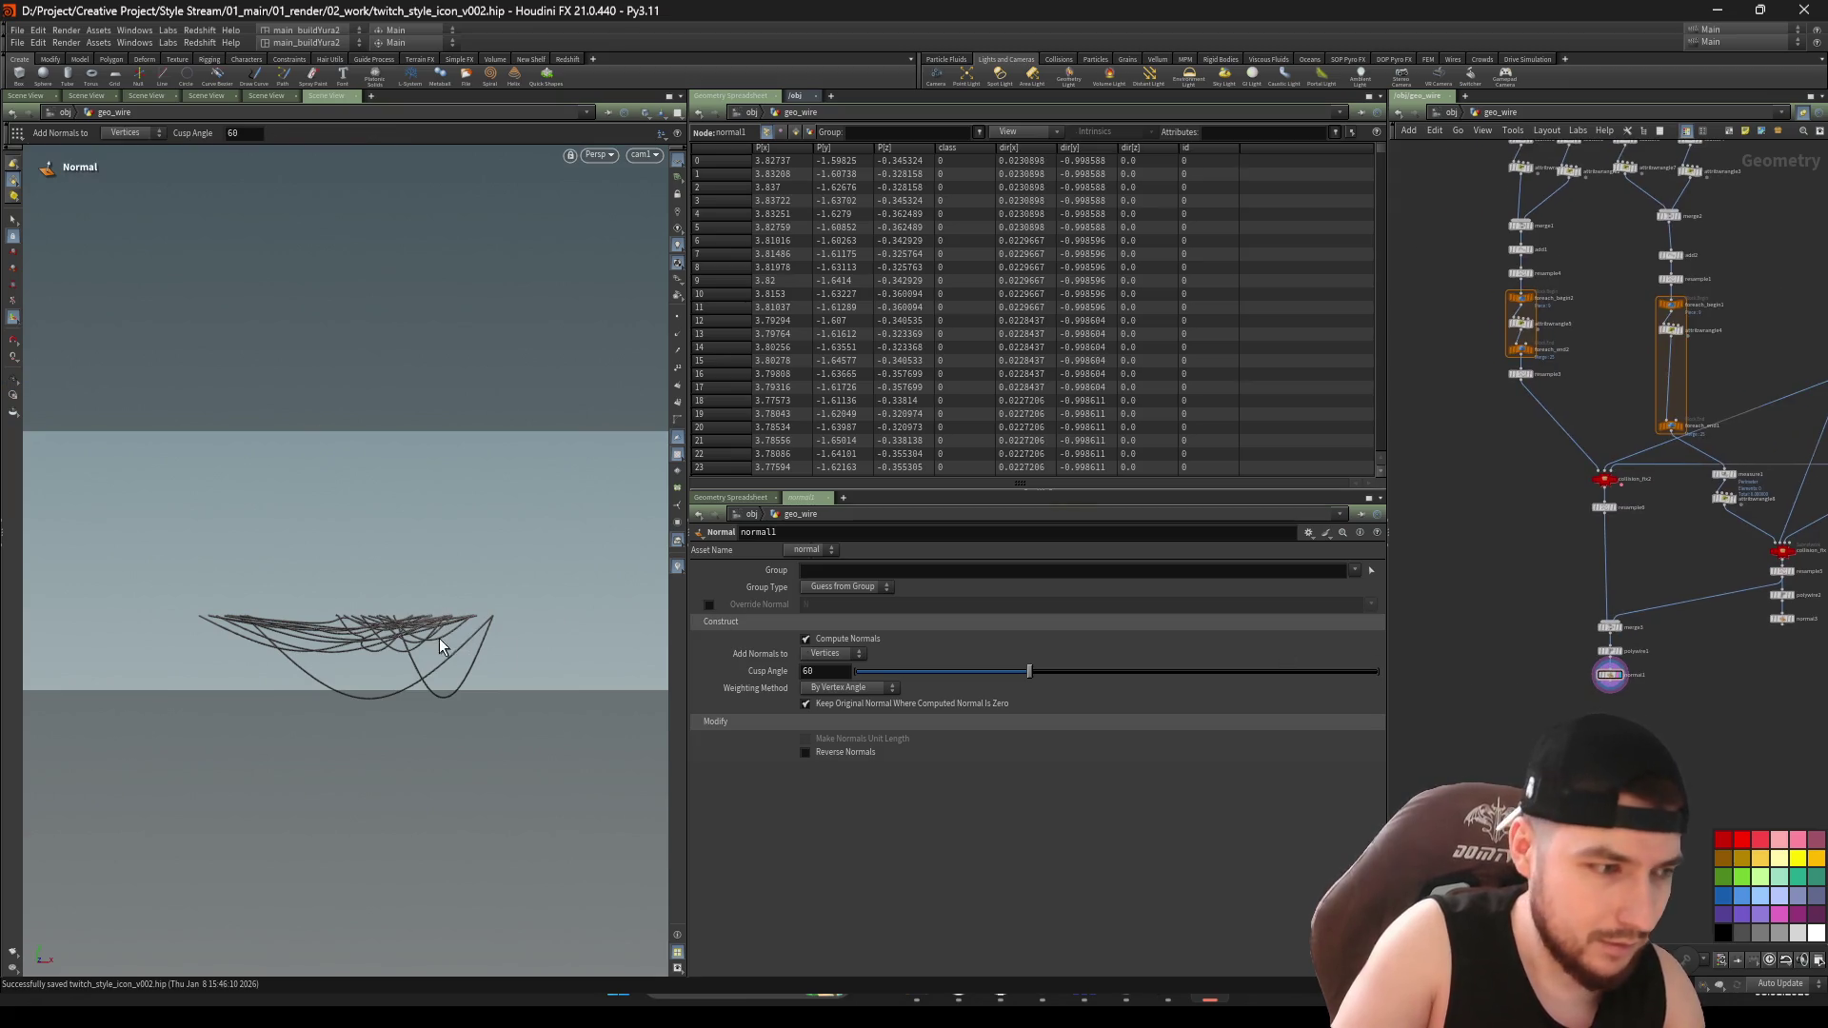
pyautogui.press('u')
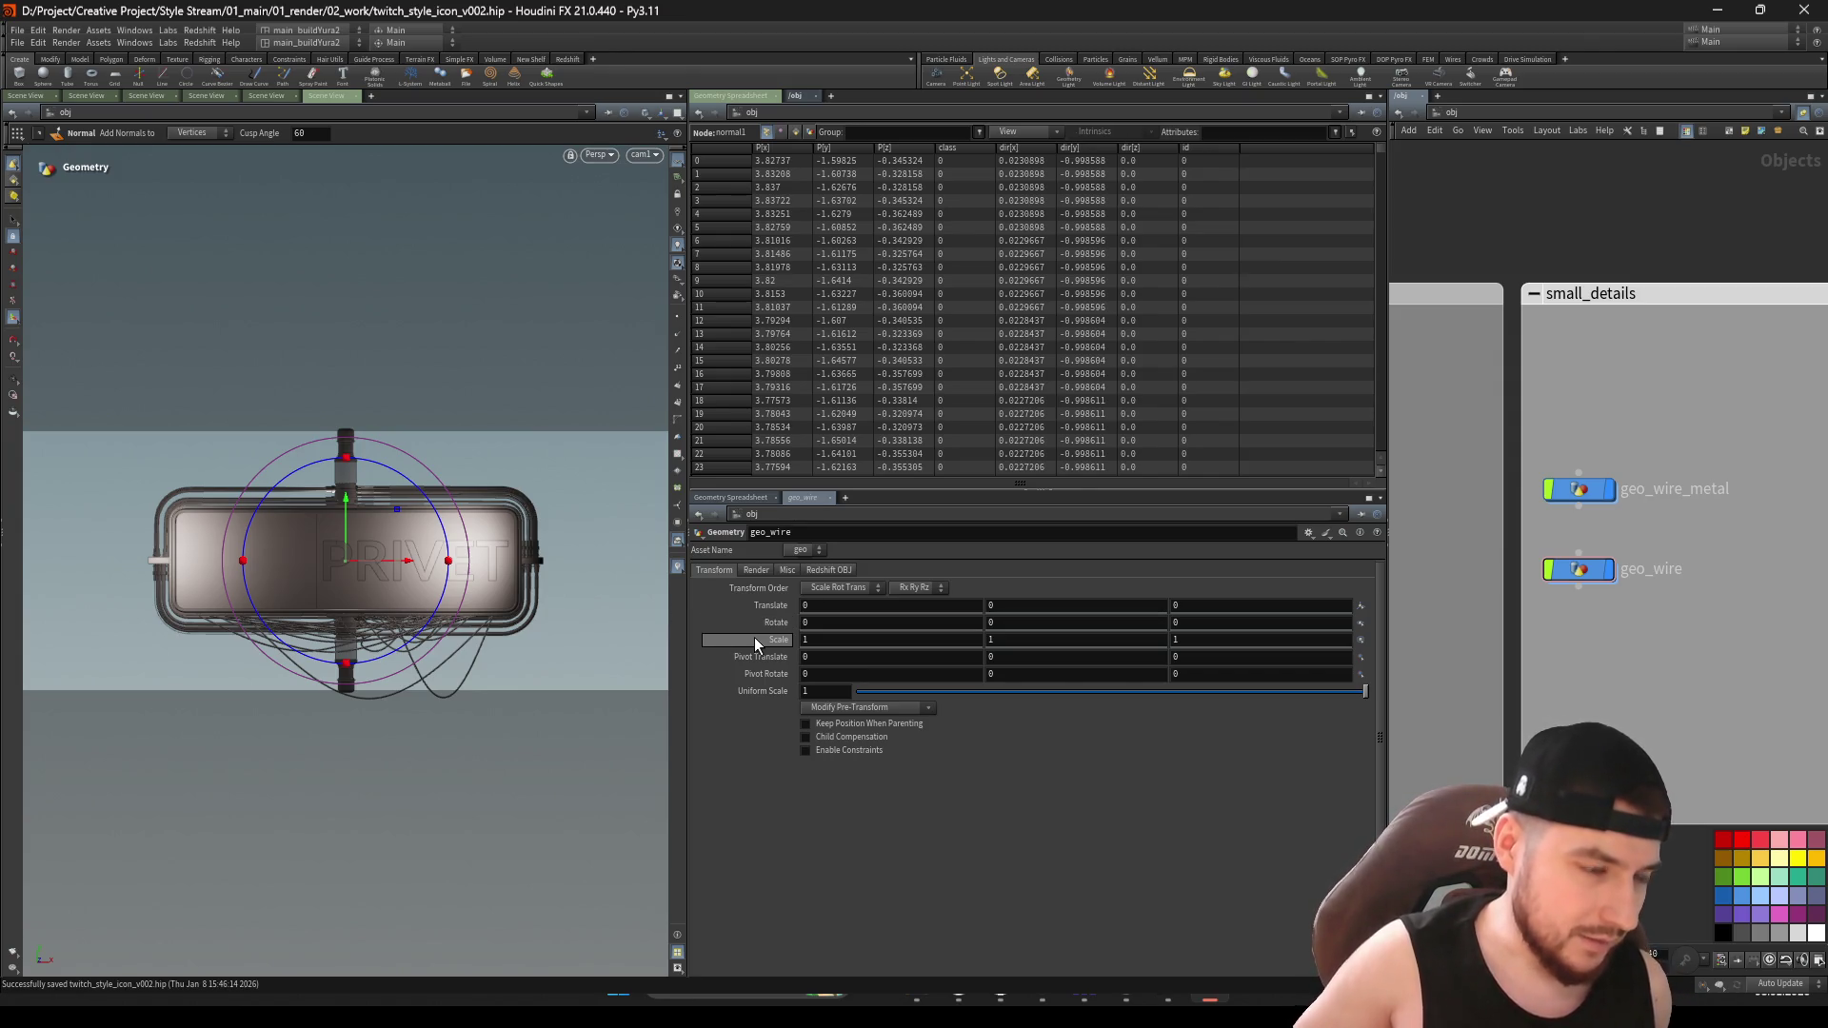
pyautogui.scroll(-5, 1570, 533)
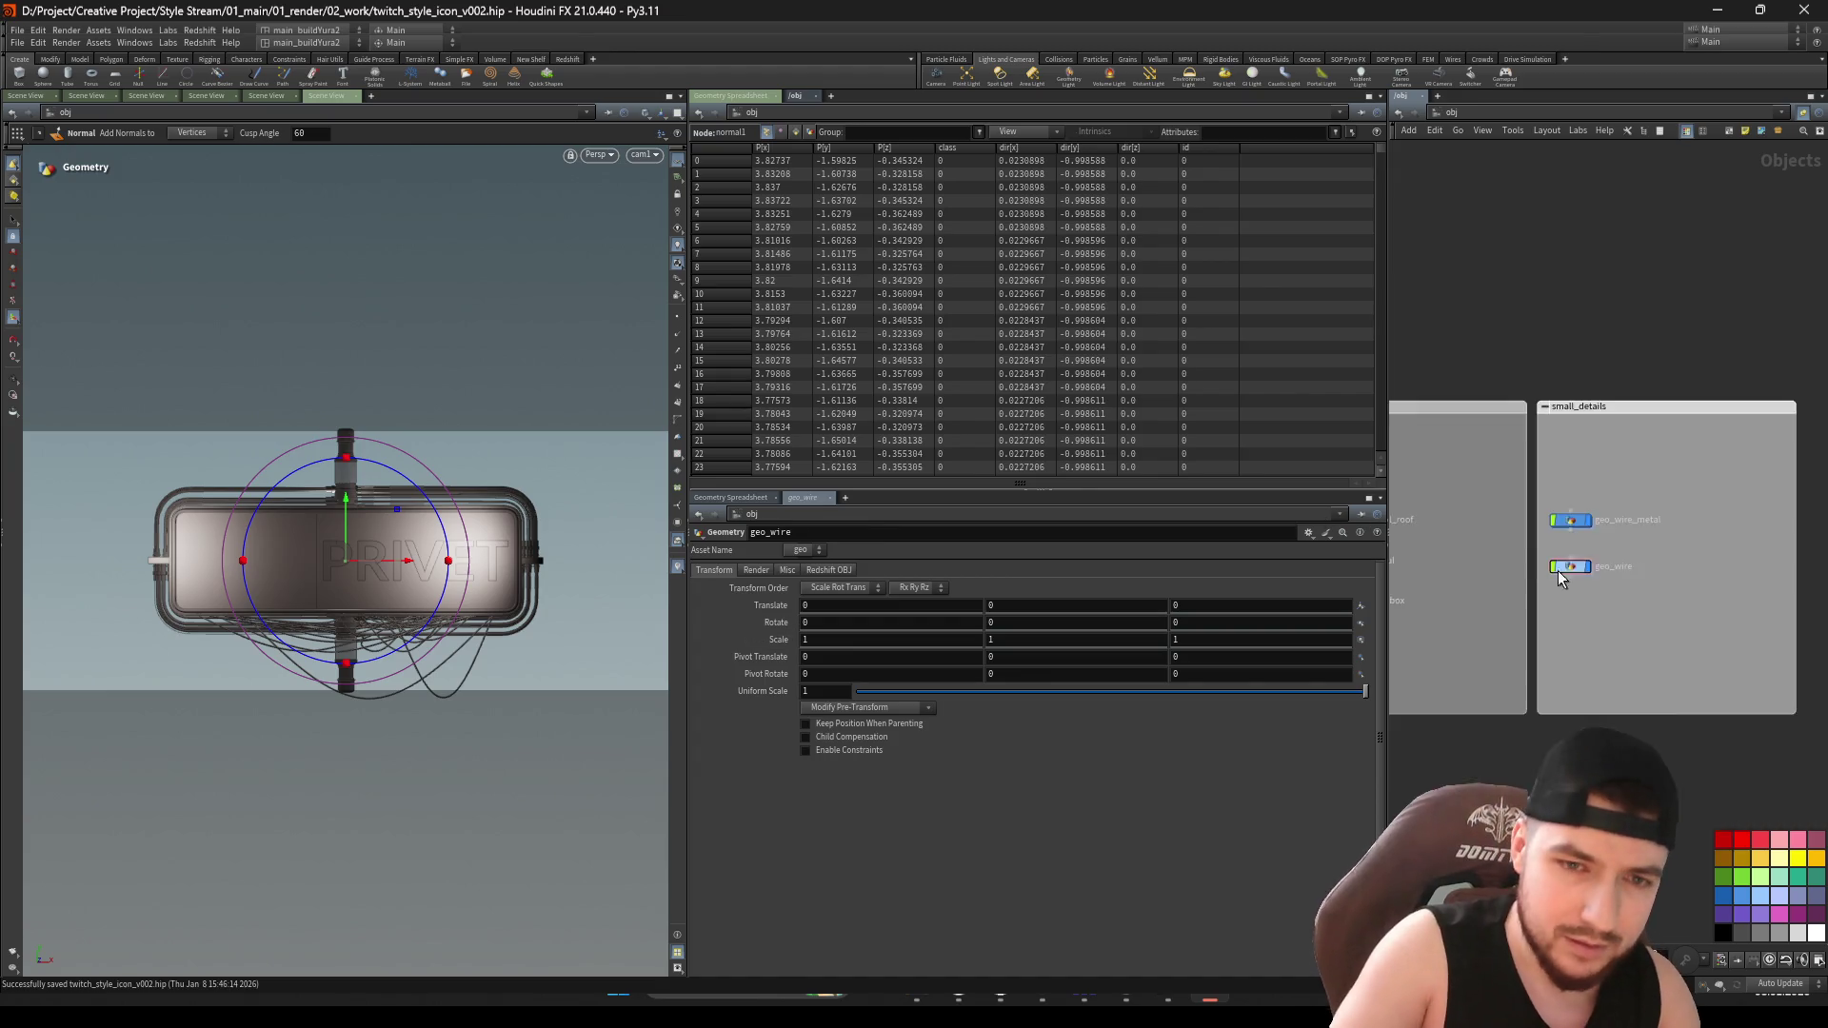
pyautogui.scroll(5, 1578, 473)
pyautogui.doubleClick(1553, 464)
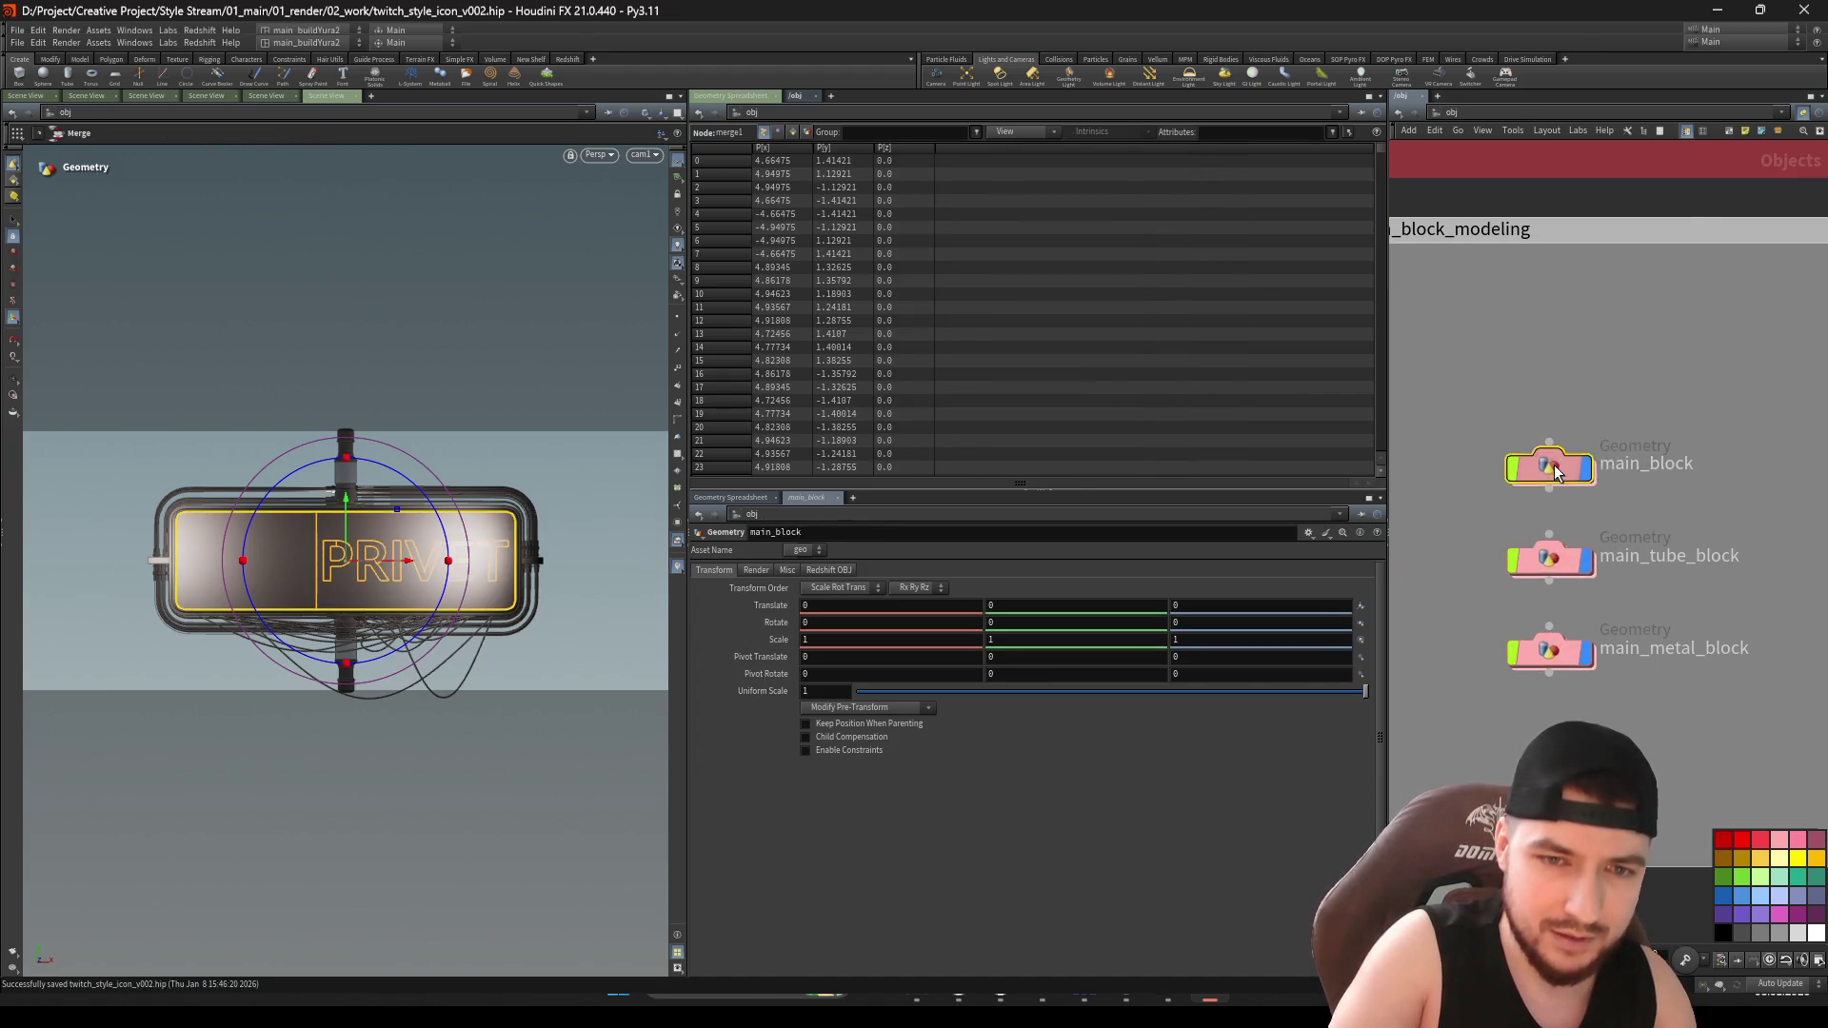
pyautogui.click(1449, 111)
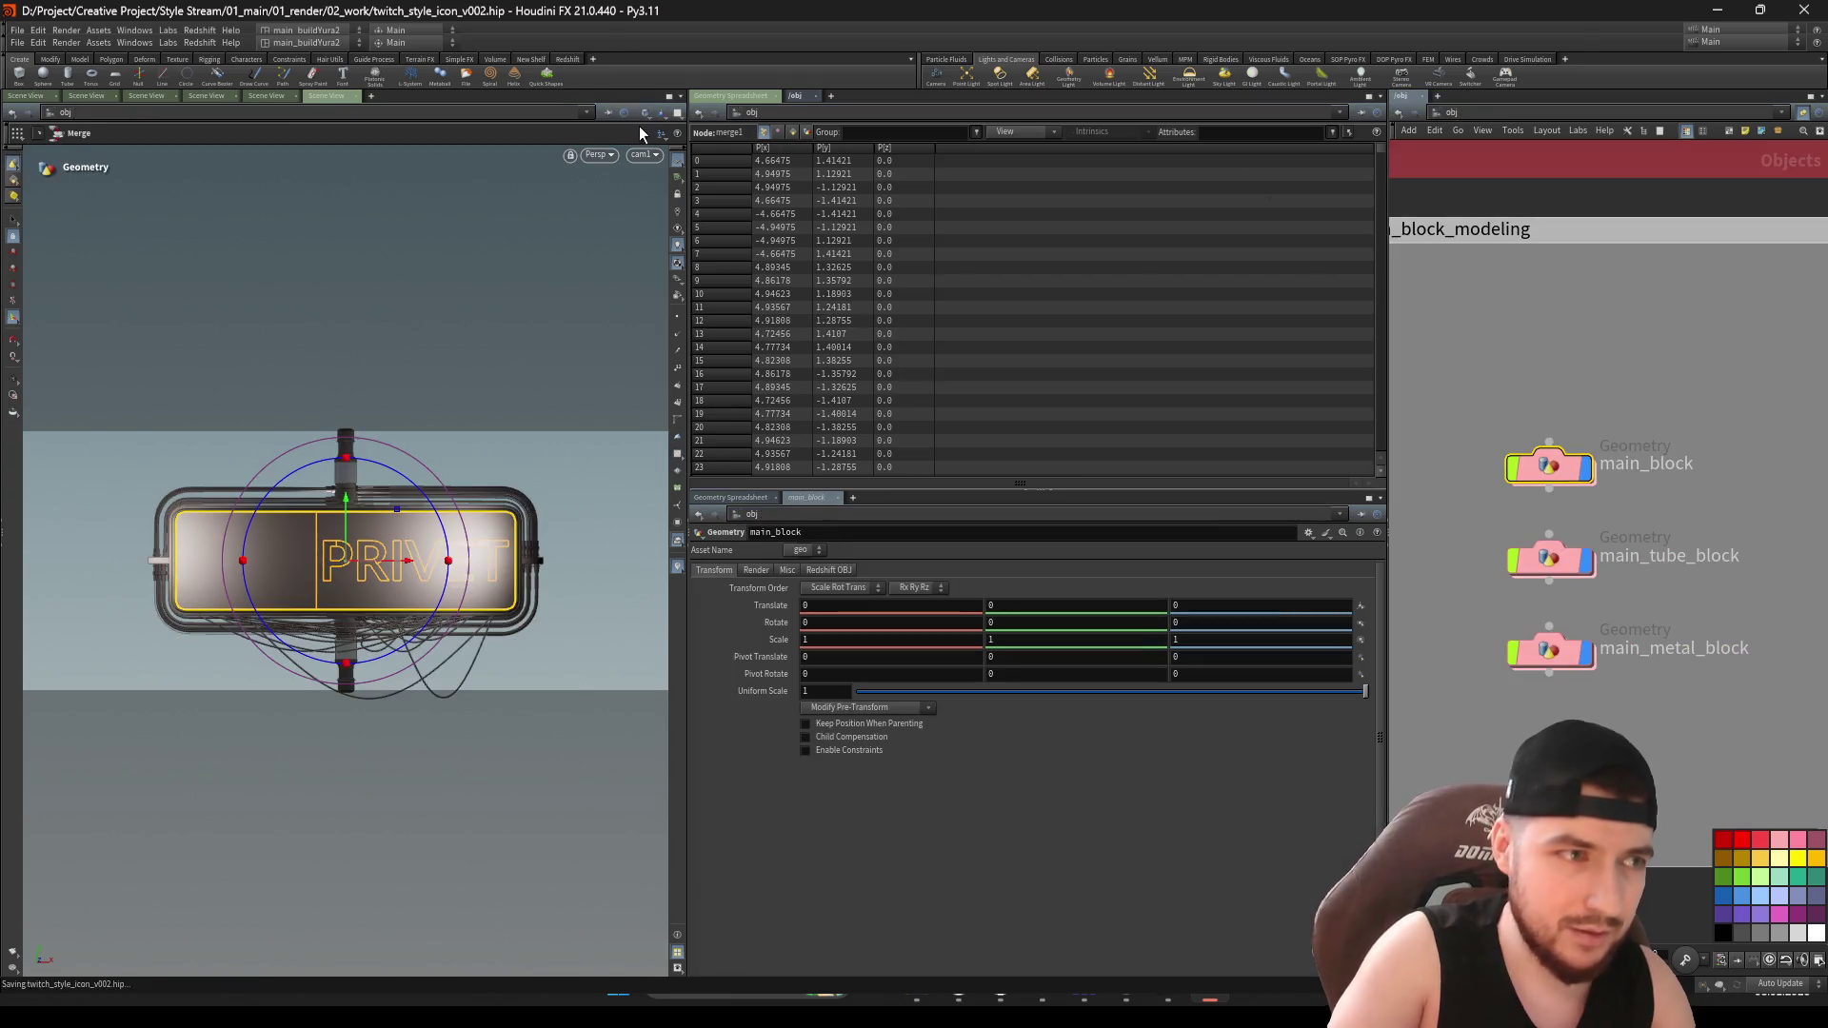
pyautogui.doubleClick(1513, 541)
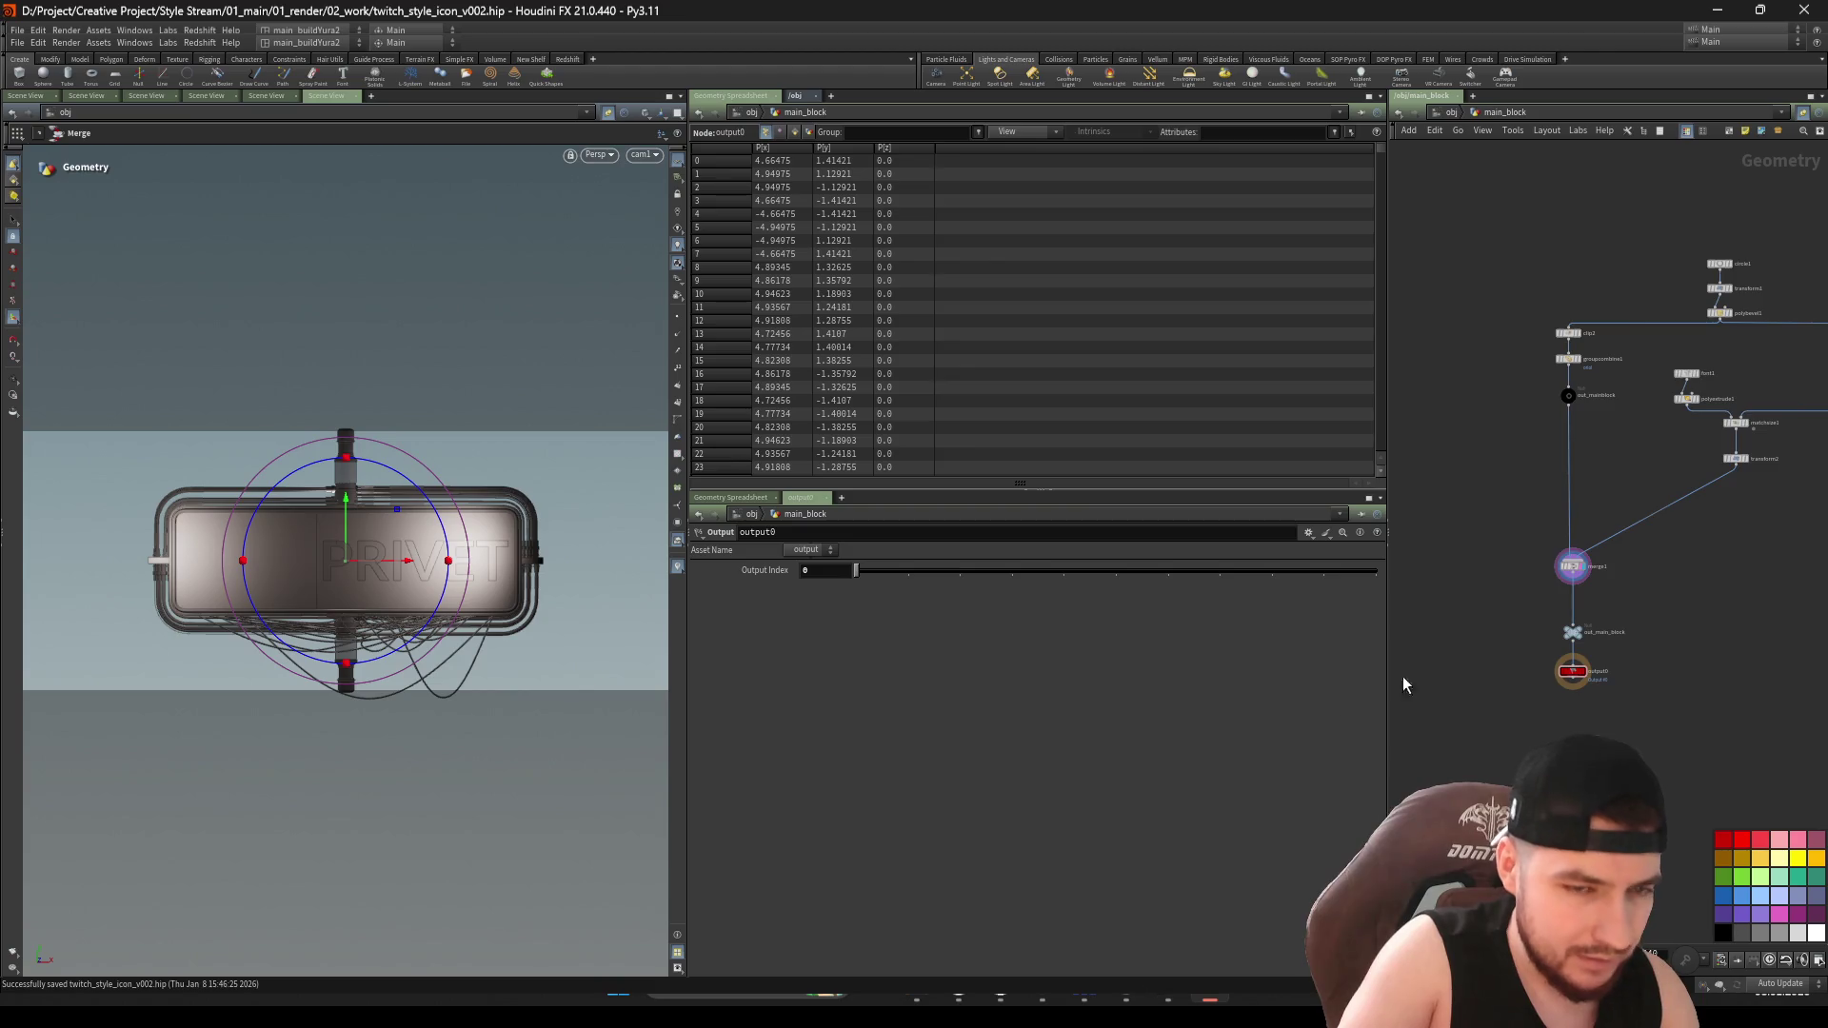
pyautogui.scroll(-5, 1517, 482)
pyautogui.click(795, 95)
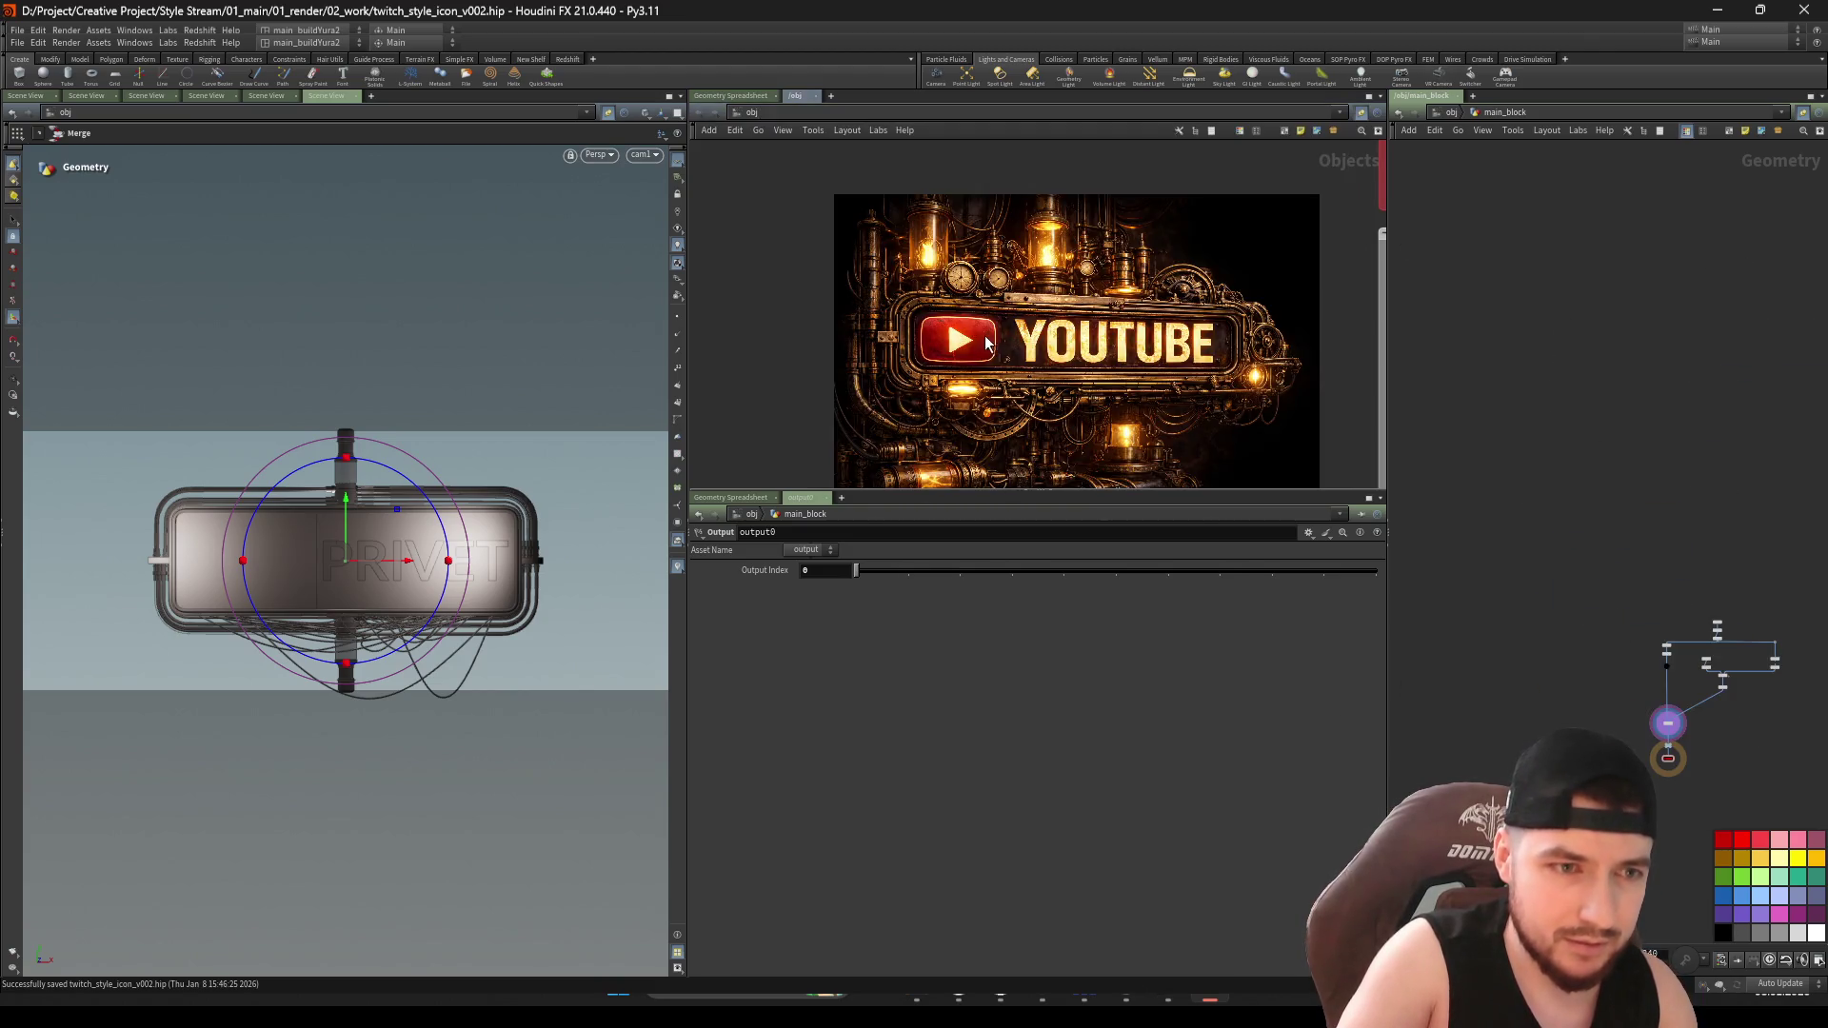
pyautogui.scroll(8, 986, 344)
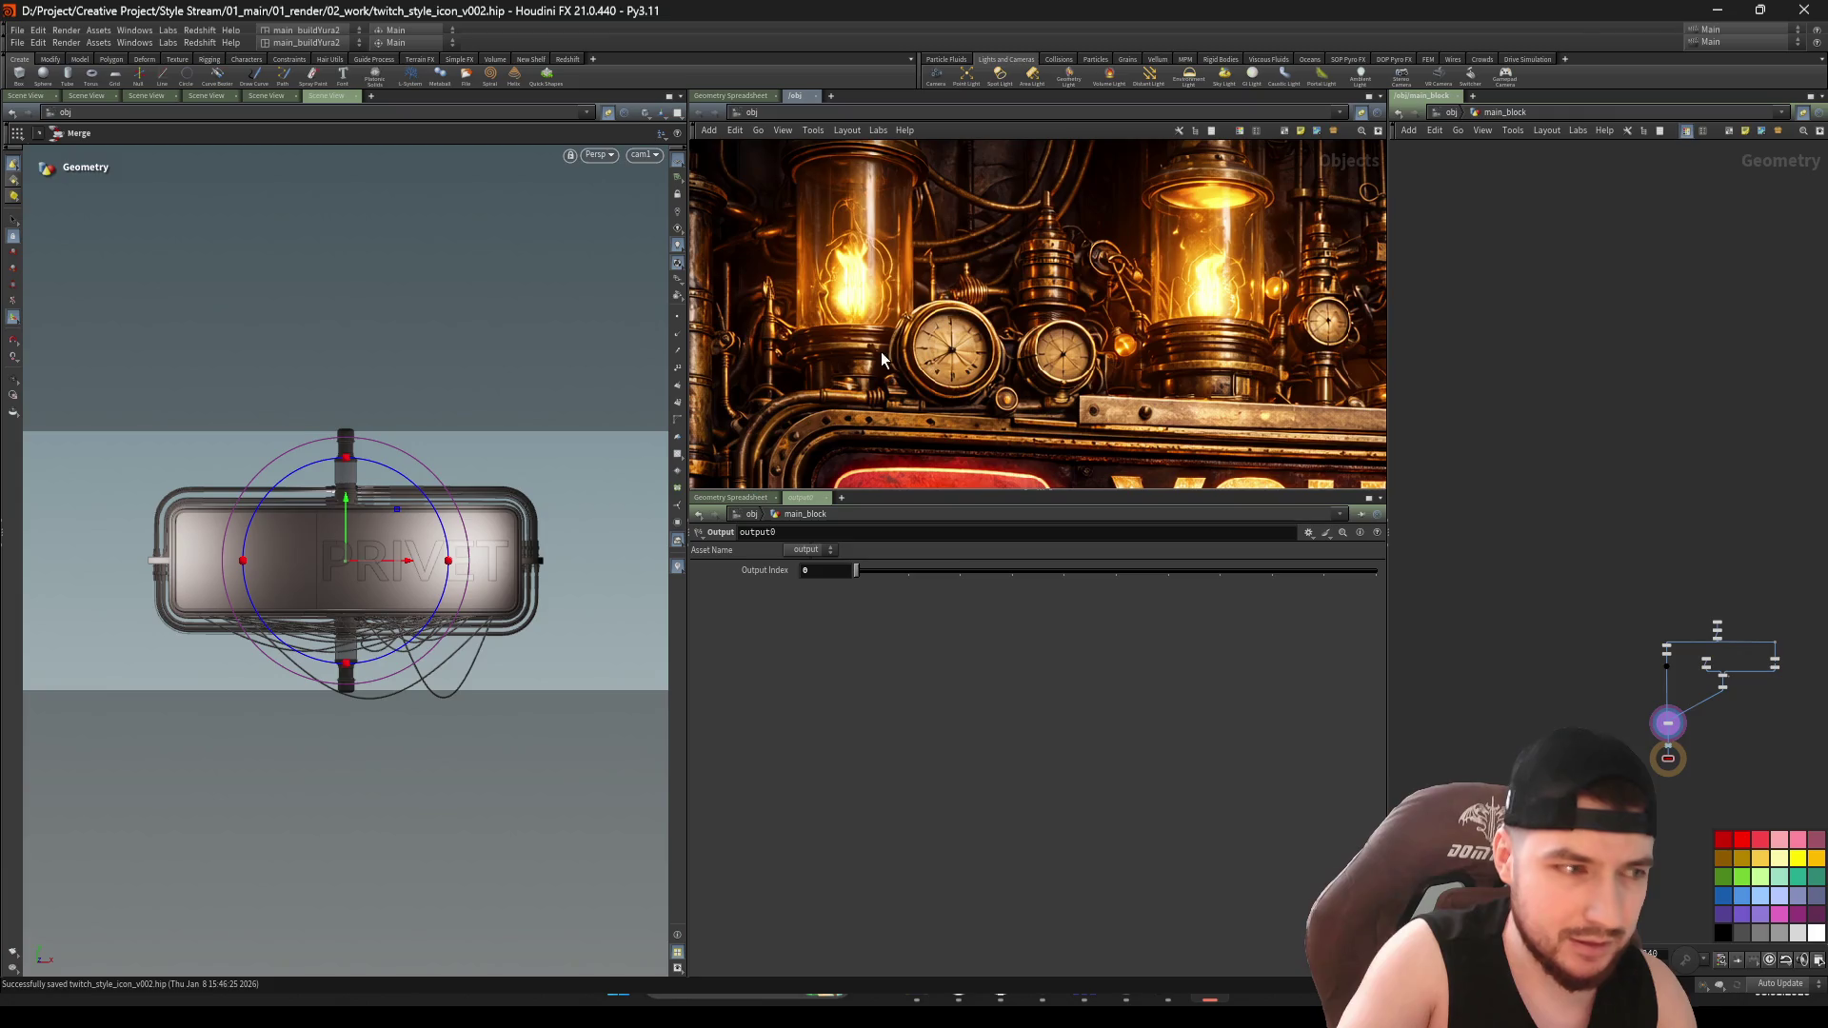
pyautogui.scroll(-4, 934, 371)
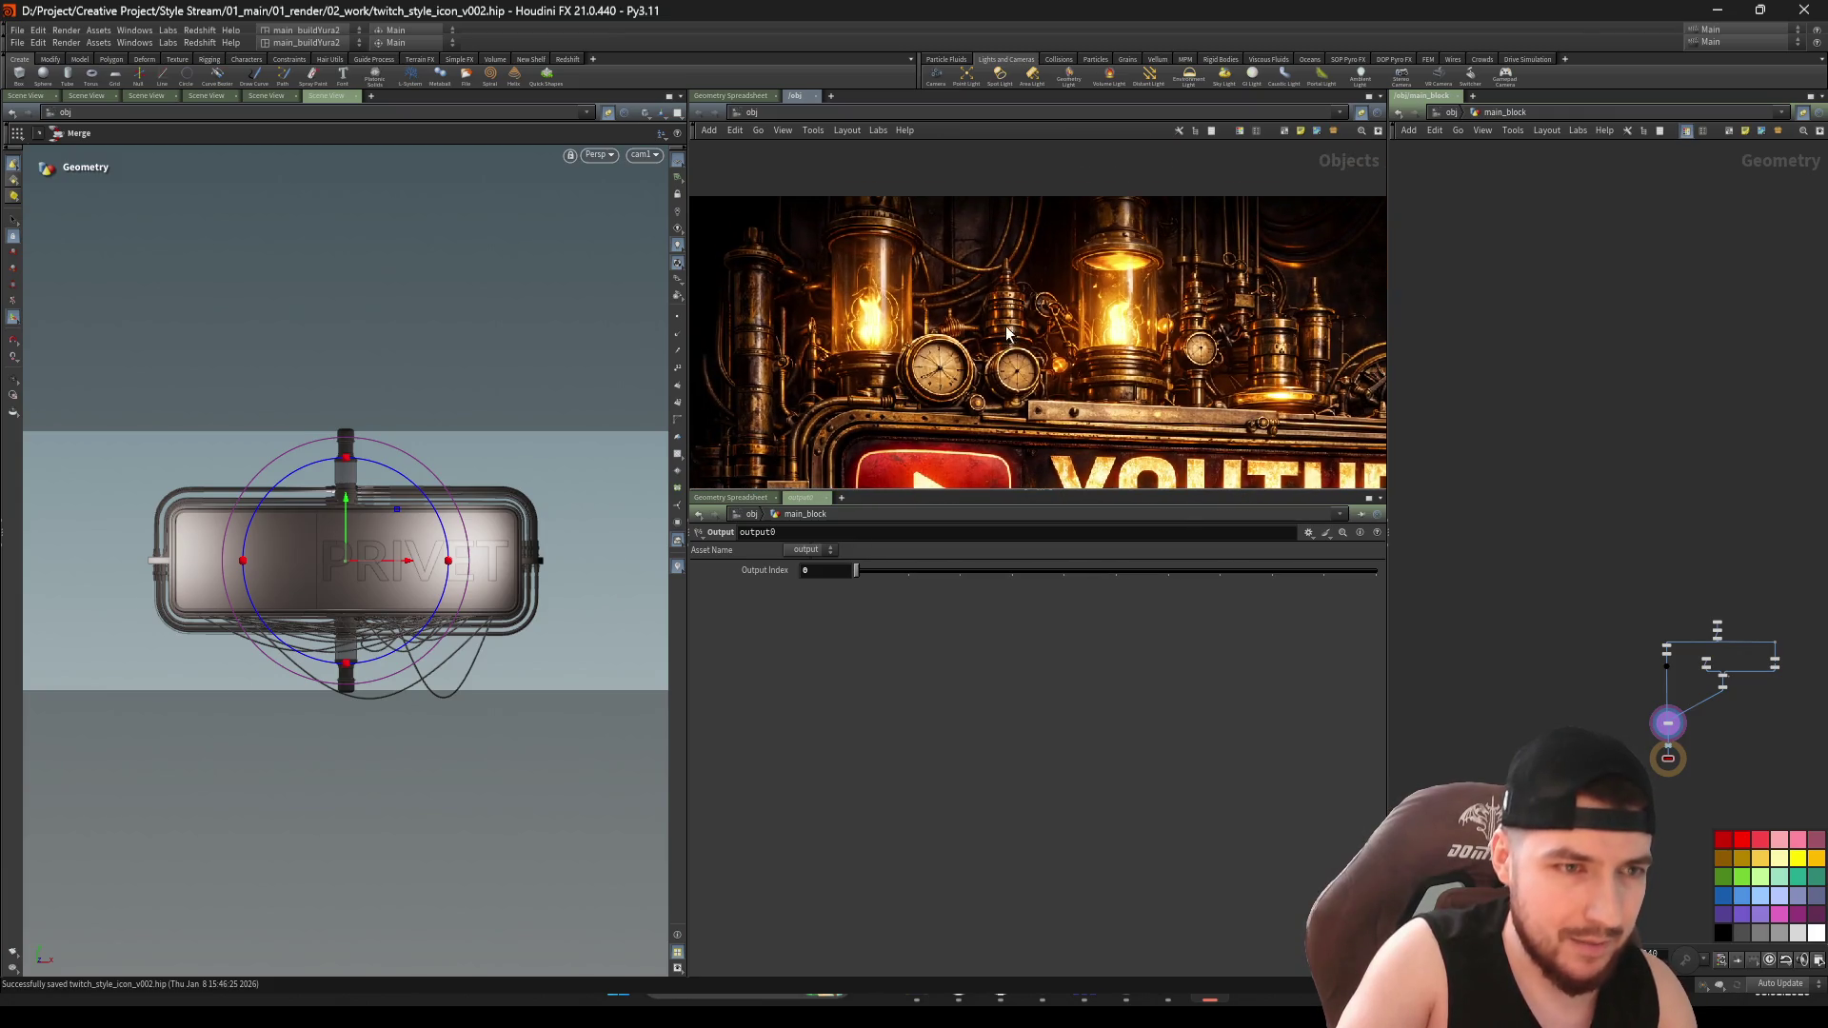
pyautogui.scroll(3, 1169, 370)
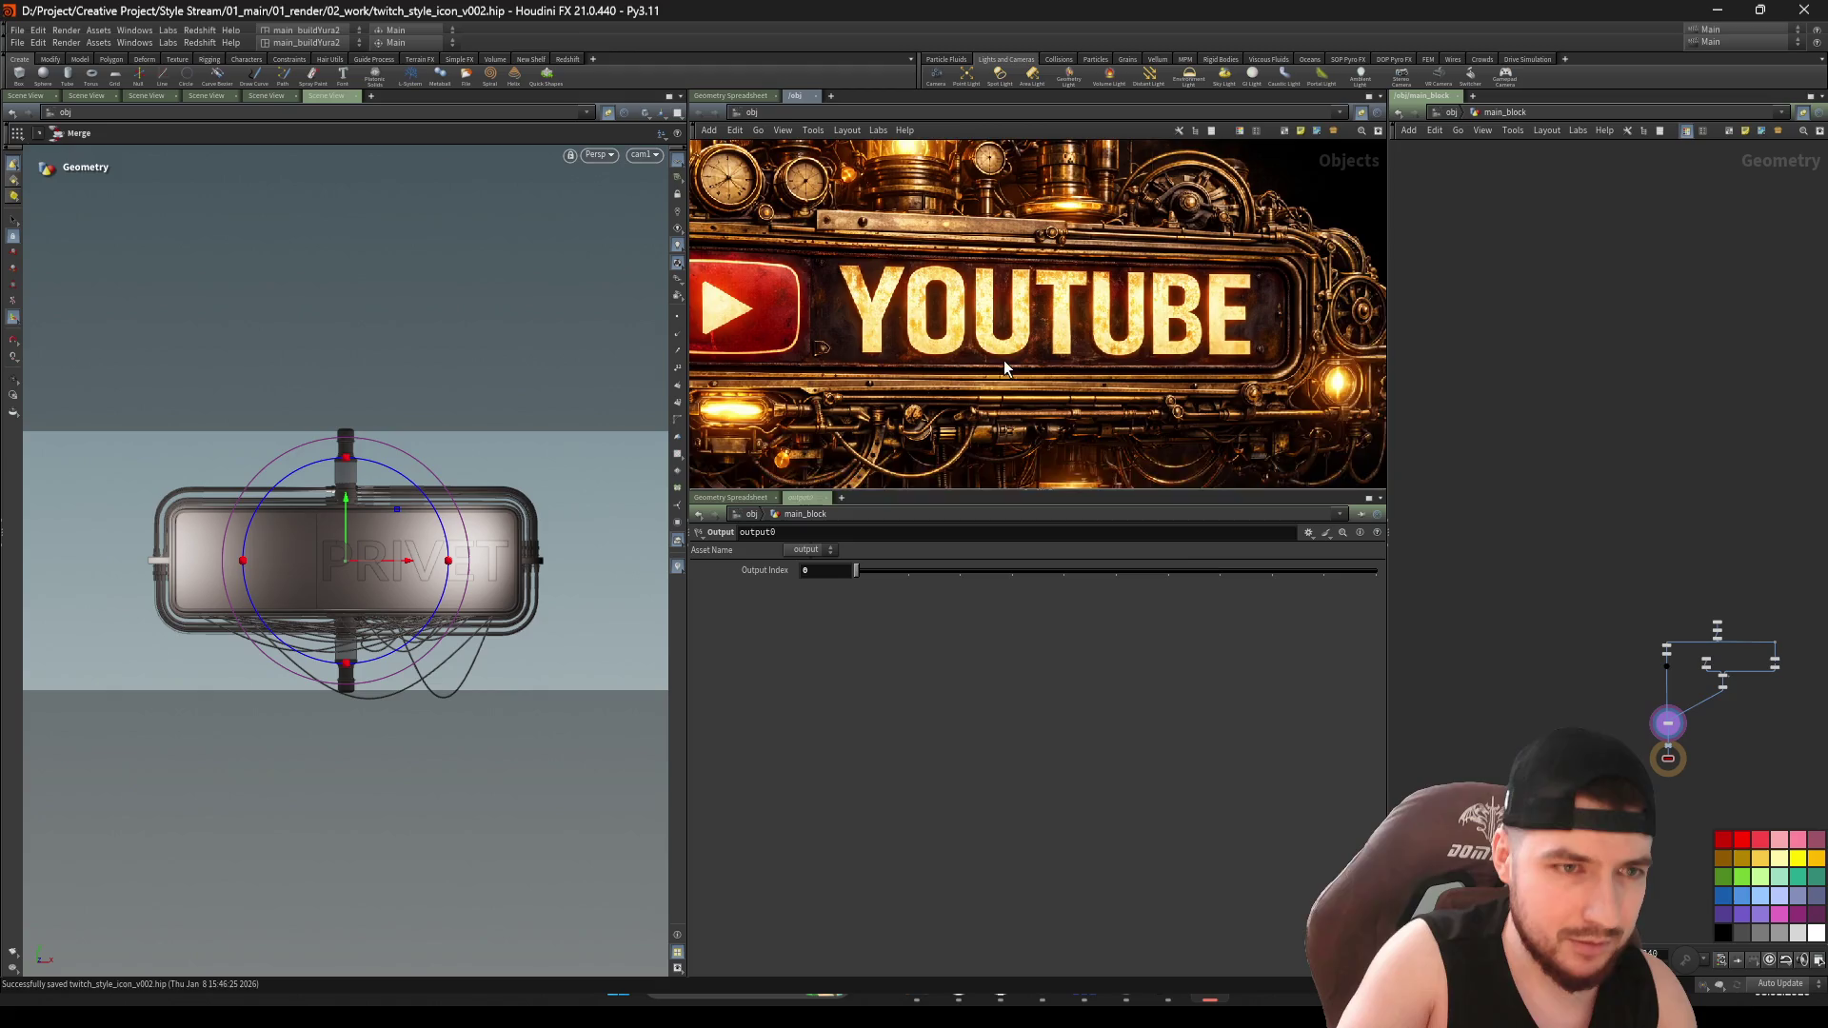
pyautogui.scroll(-3, 938, 347)
pyautogui.scroll(-2, 901, 436)
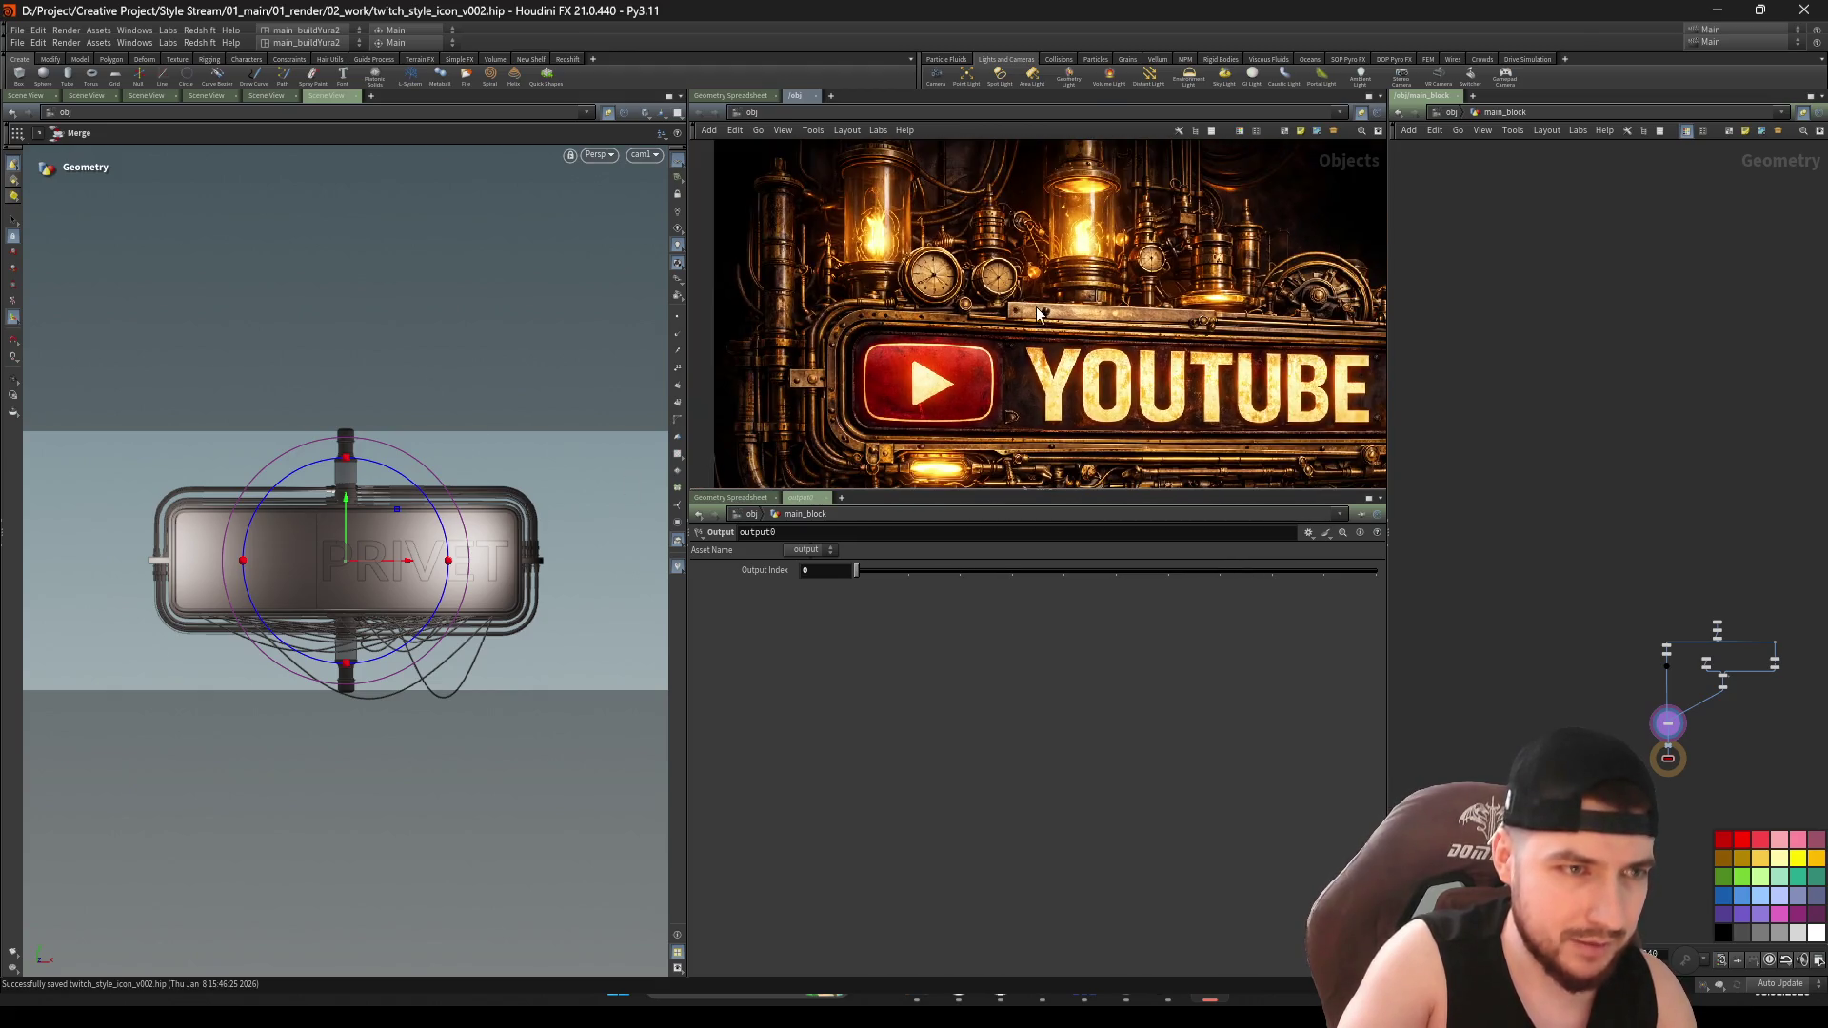
pyautogui.scroll(5, 922, 352)
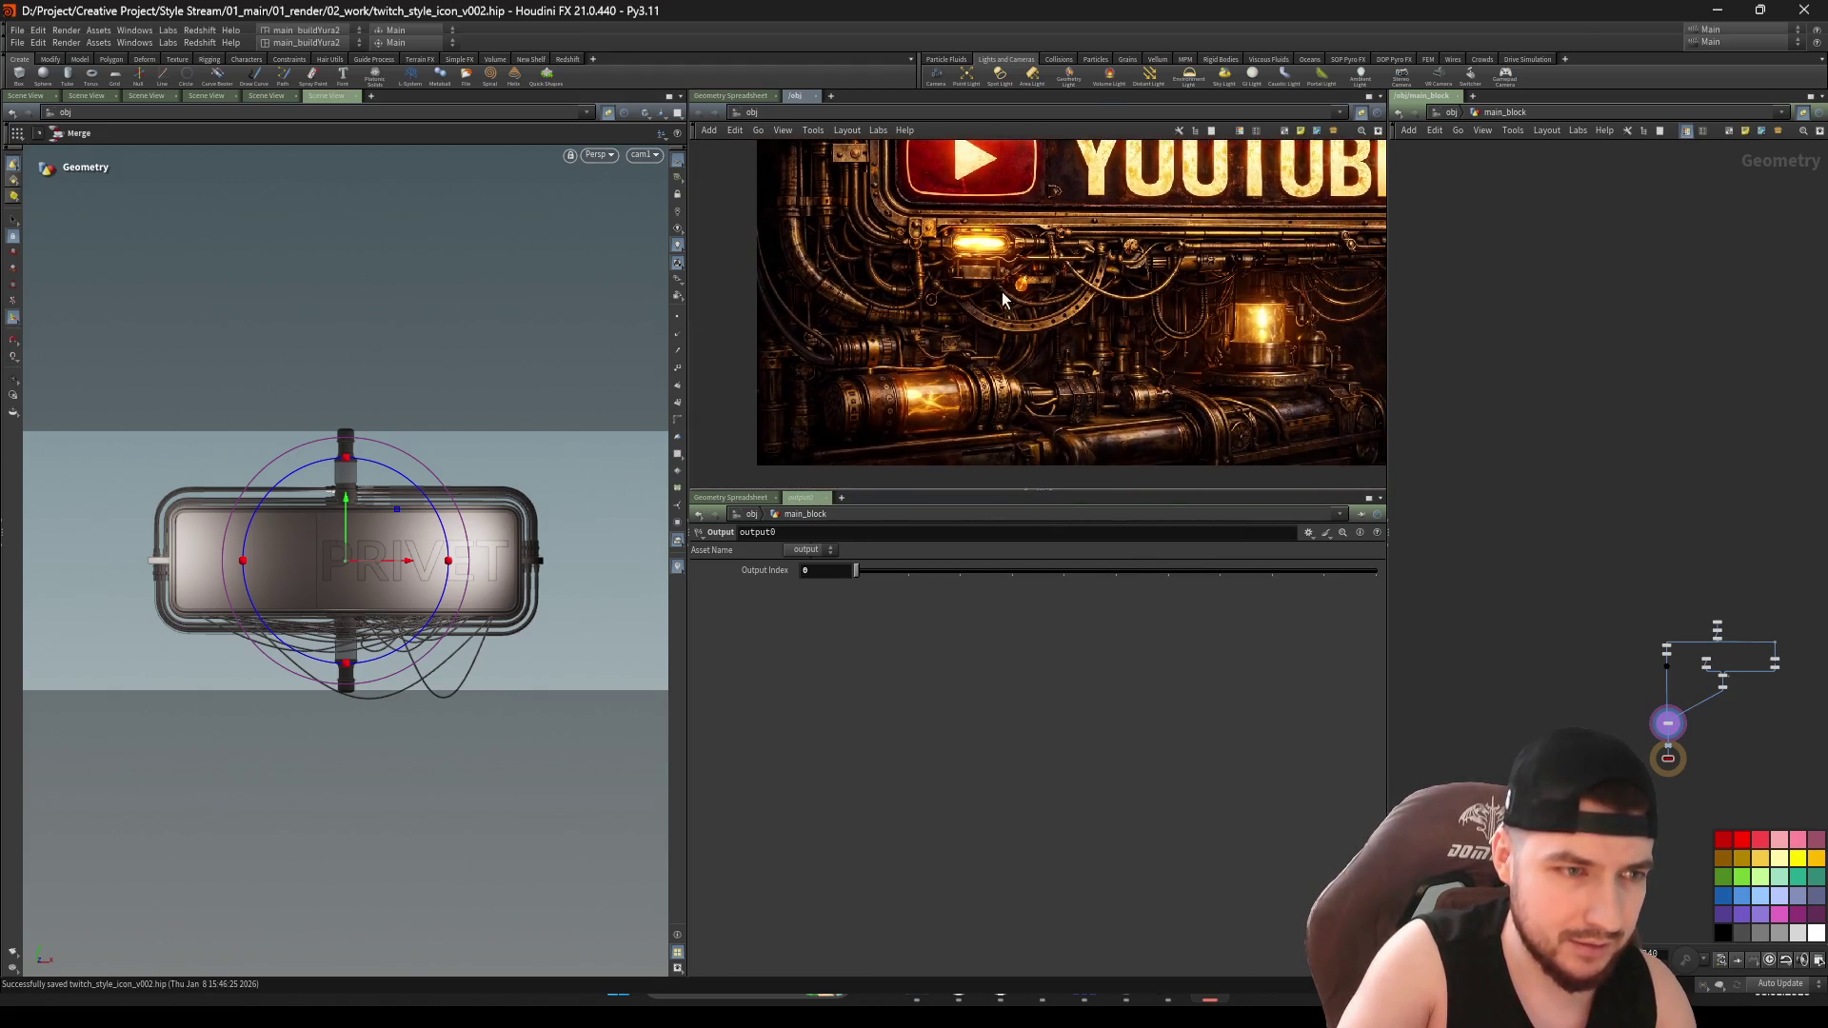
pyautogui.scroll(2, 921, 353)
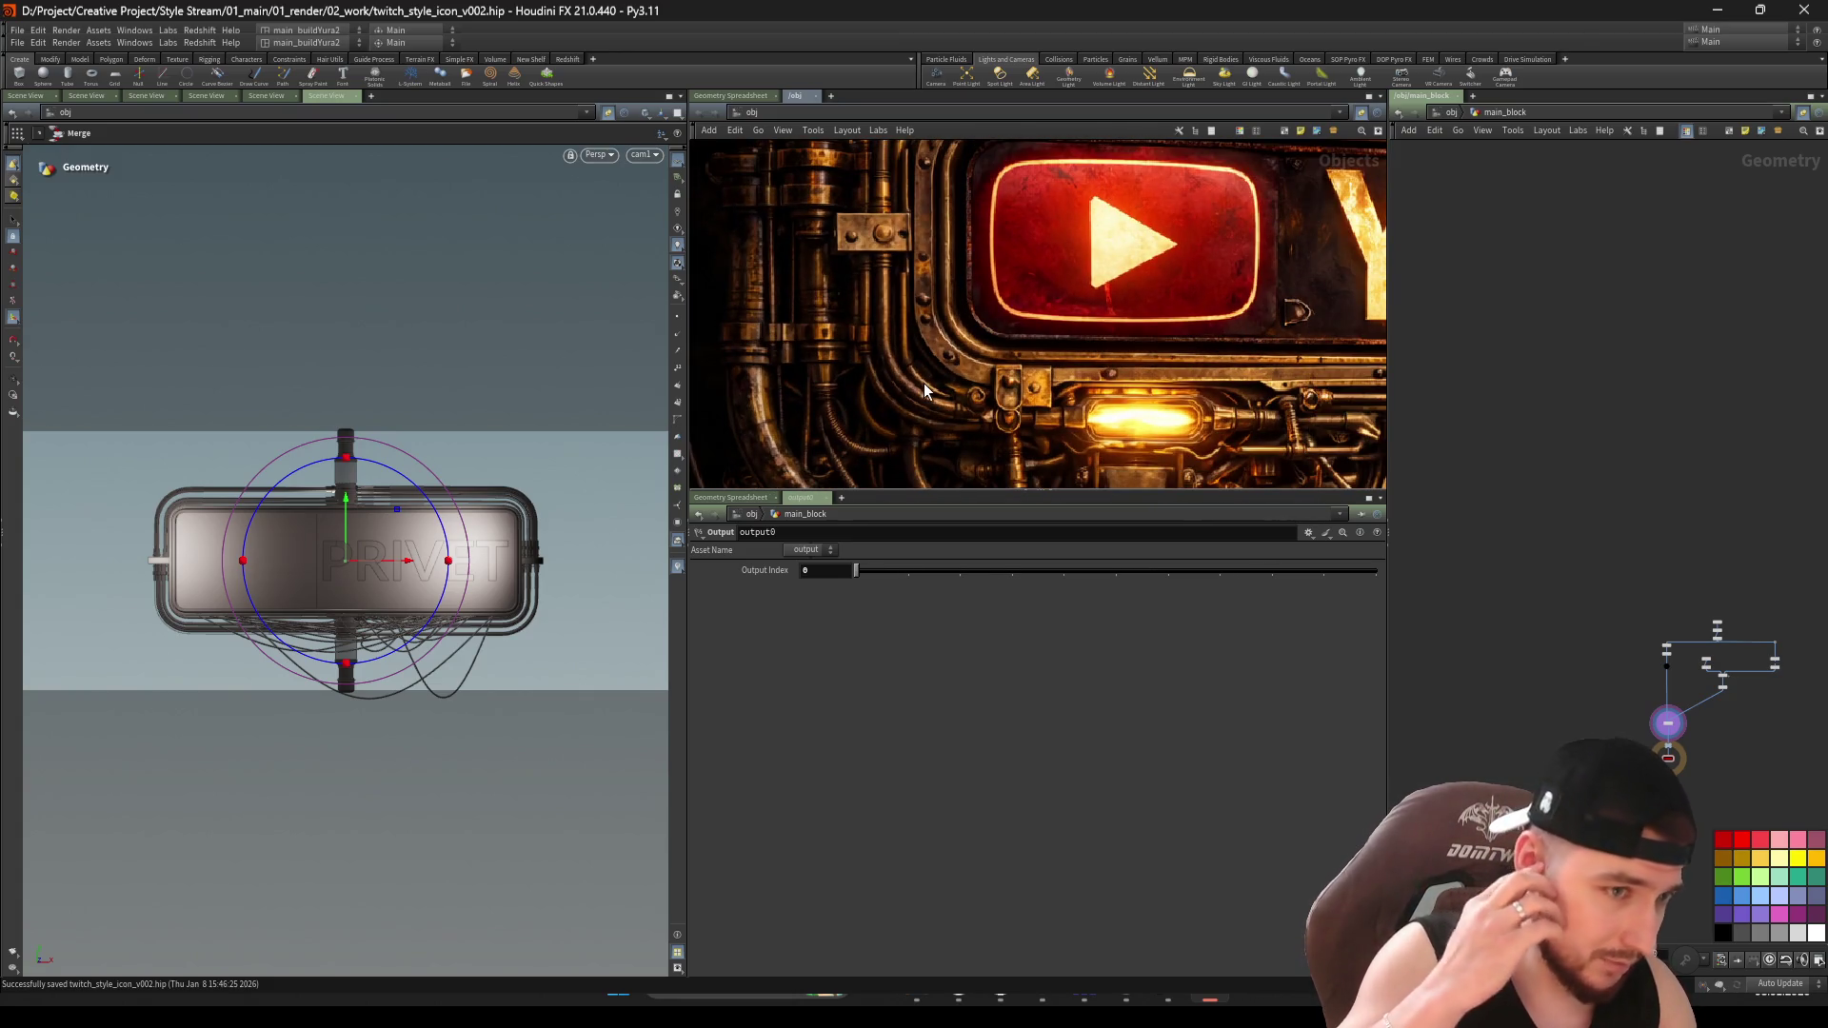
pyautogui.scroll(-3, 910, 350)
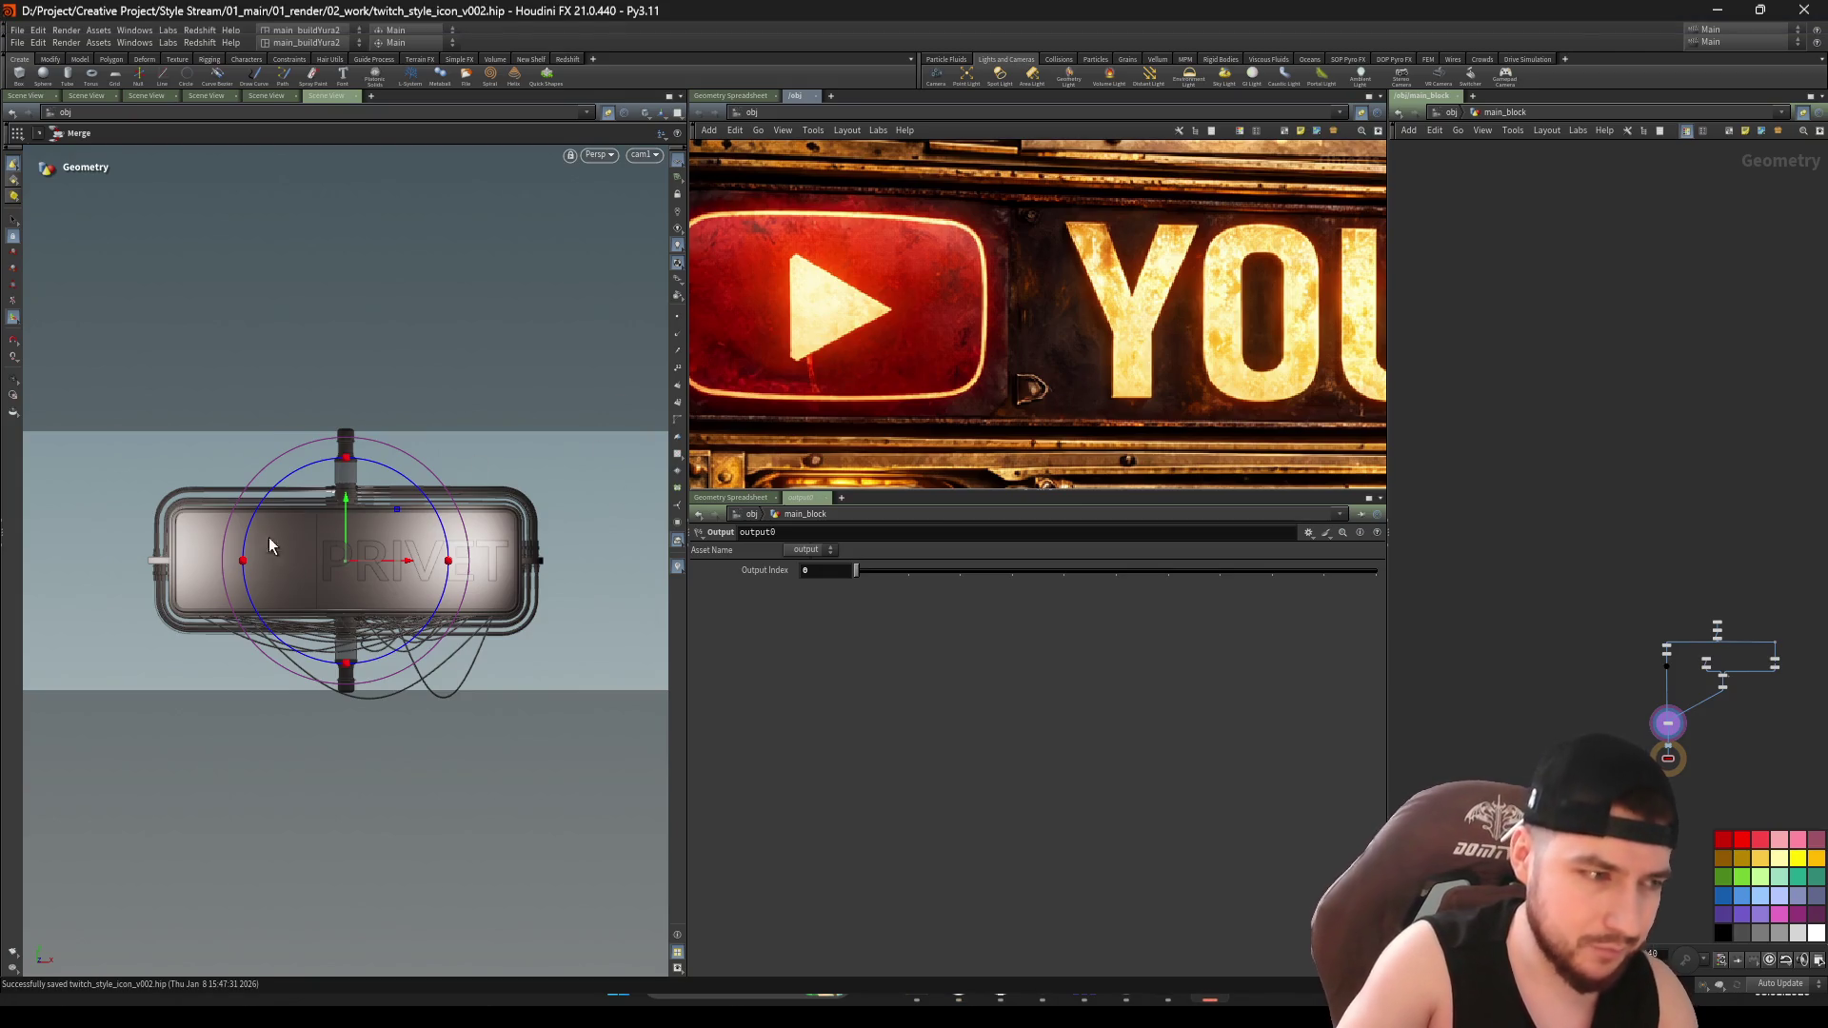
pyautogui.scroll(5, 1529, 718)
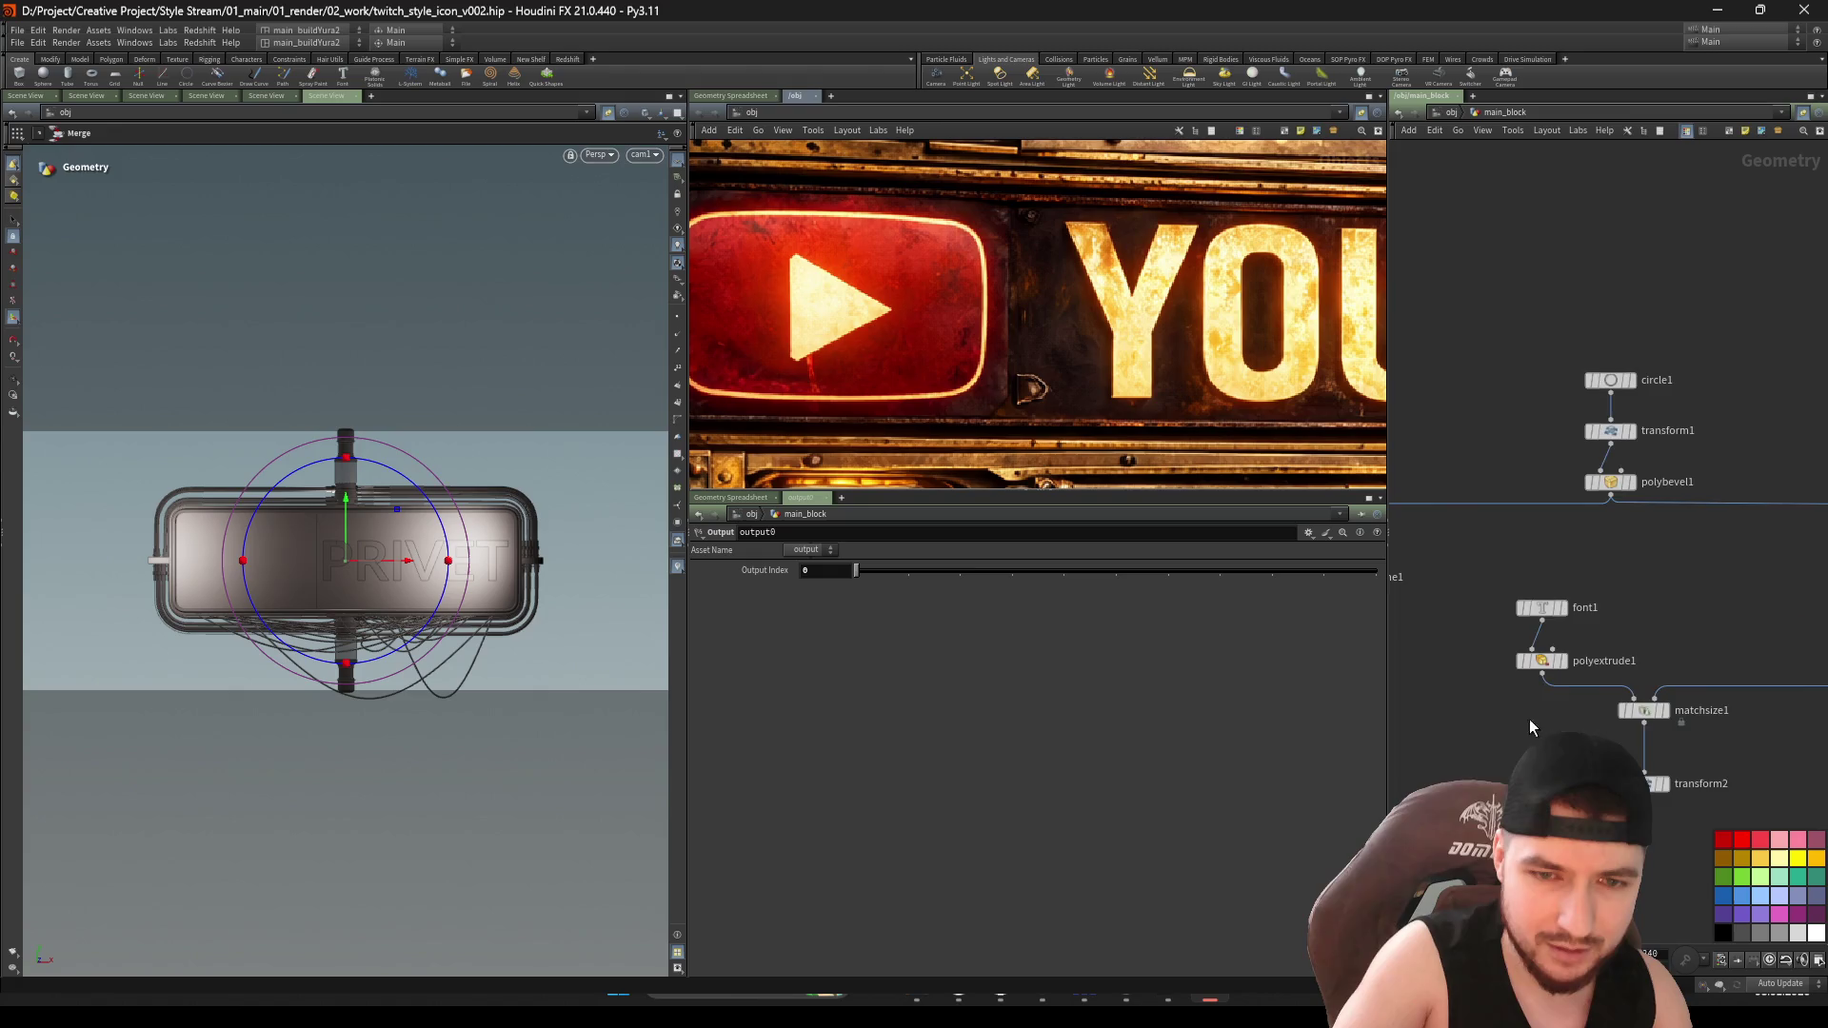
# Select main_block's transform1 with circle1 moved above it, save, and show shaded wireframe
pyautogui.click(1534, 553)
pyautogui.hotkey('ctrl', 's')
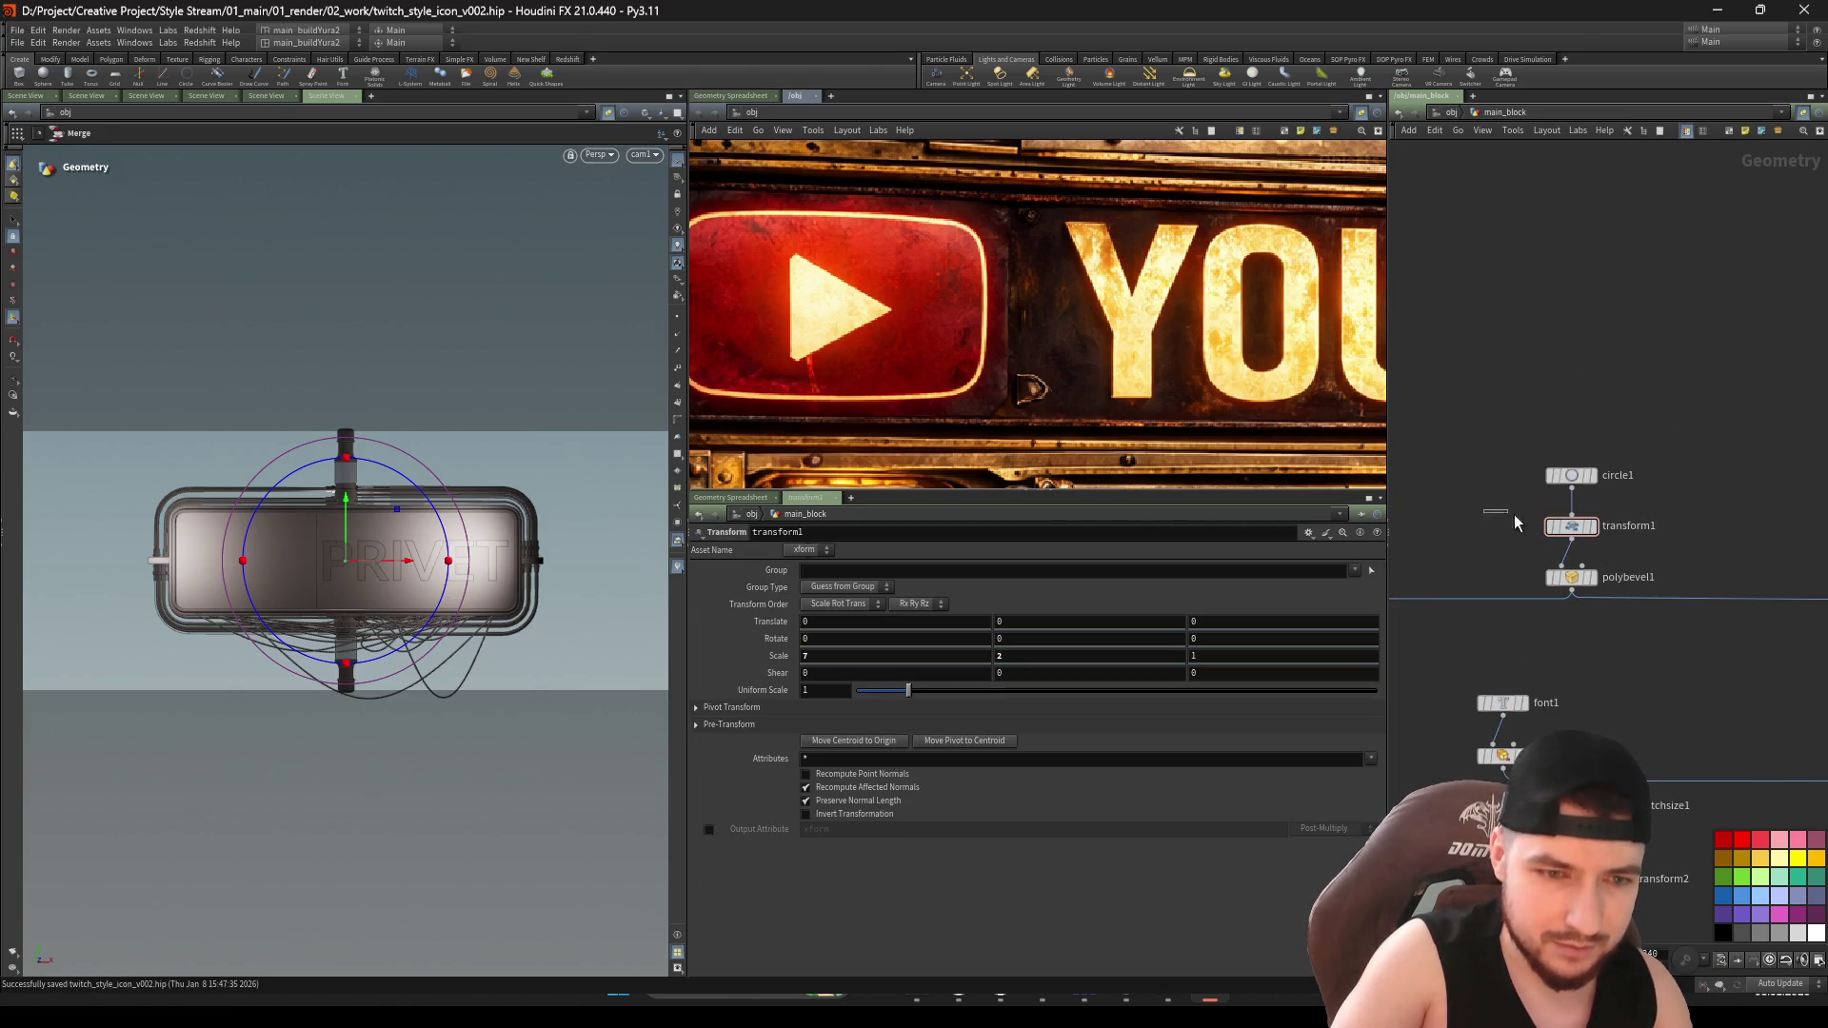
pyautogui.moveTo(1568, 478); pyautogui.dragTo(1569, 440)
pyautogui.click(1571, 525)
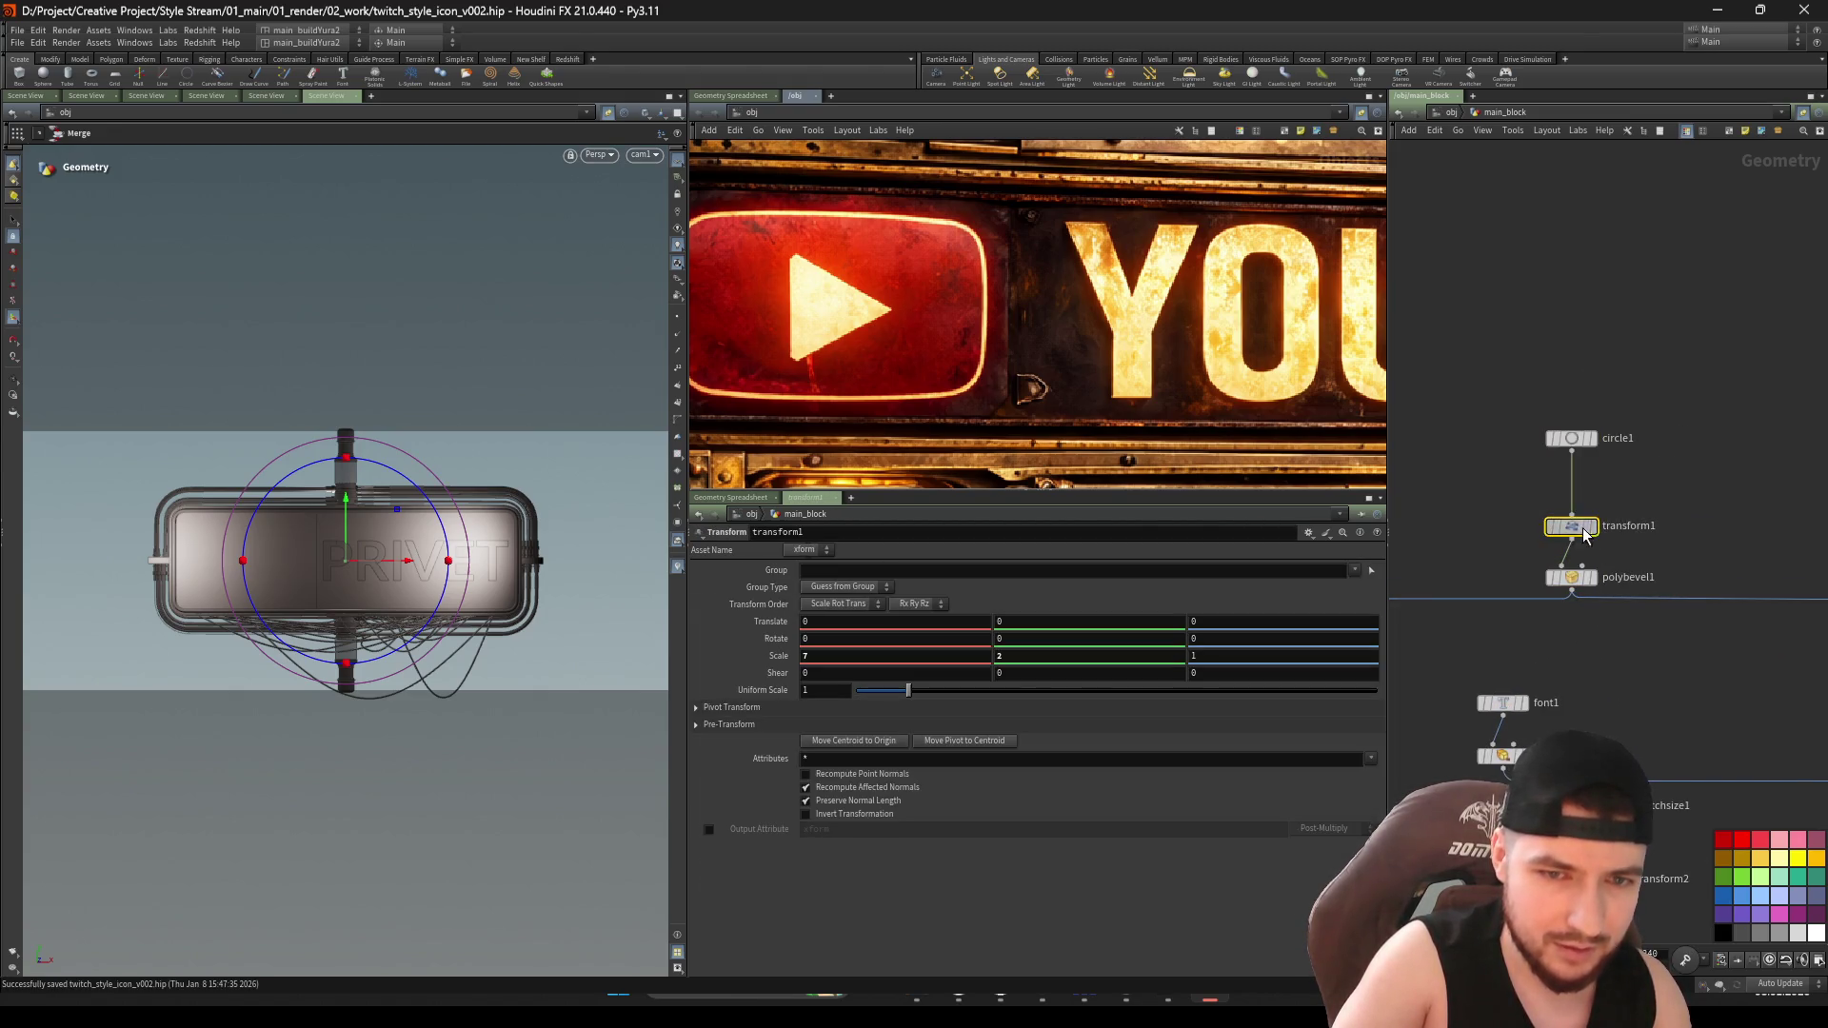
pyautogui.hotkey('ctrl', 's')
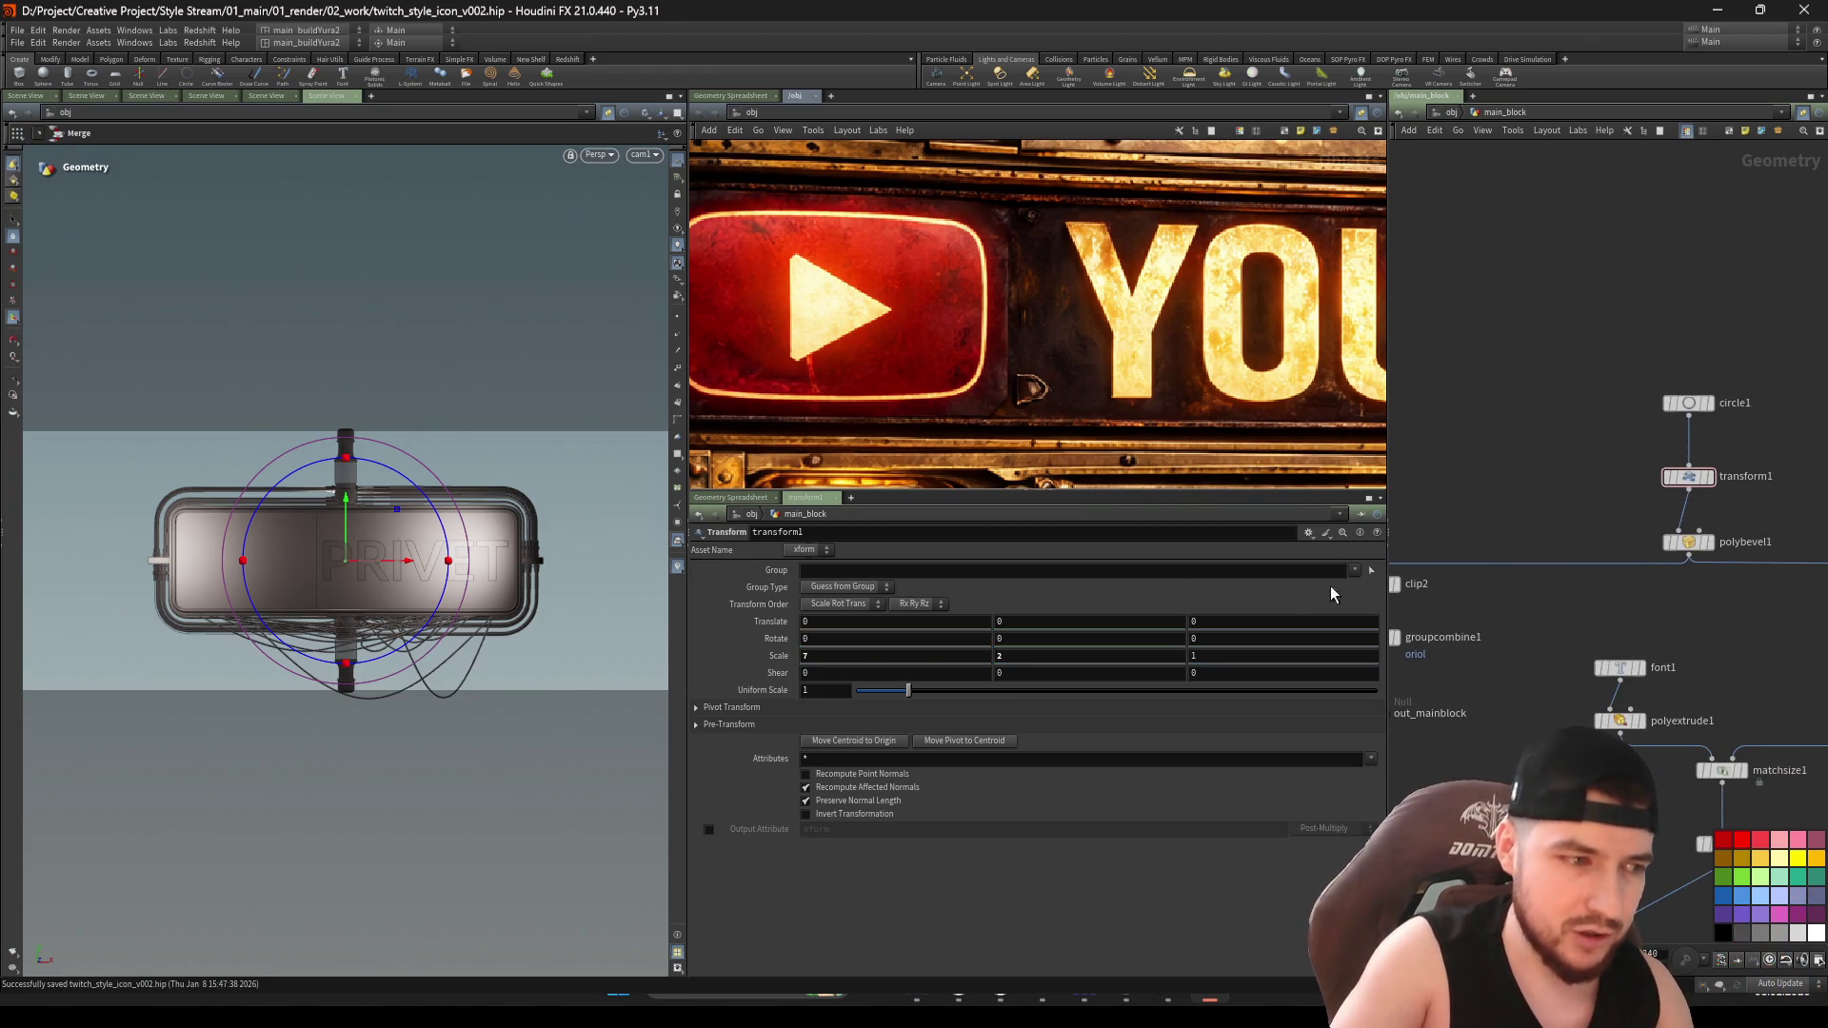
pyautogui.hotkey('ctrl', 's')
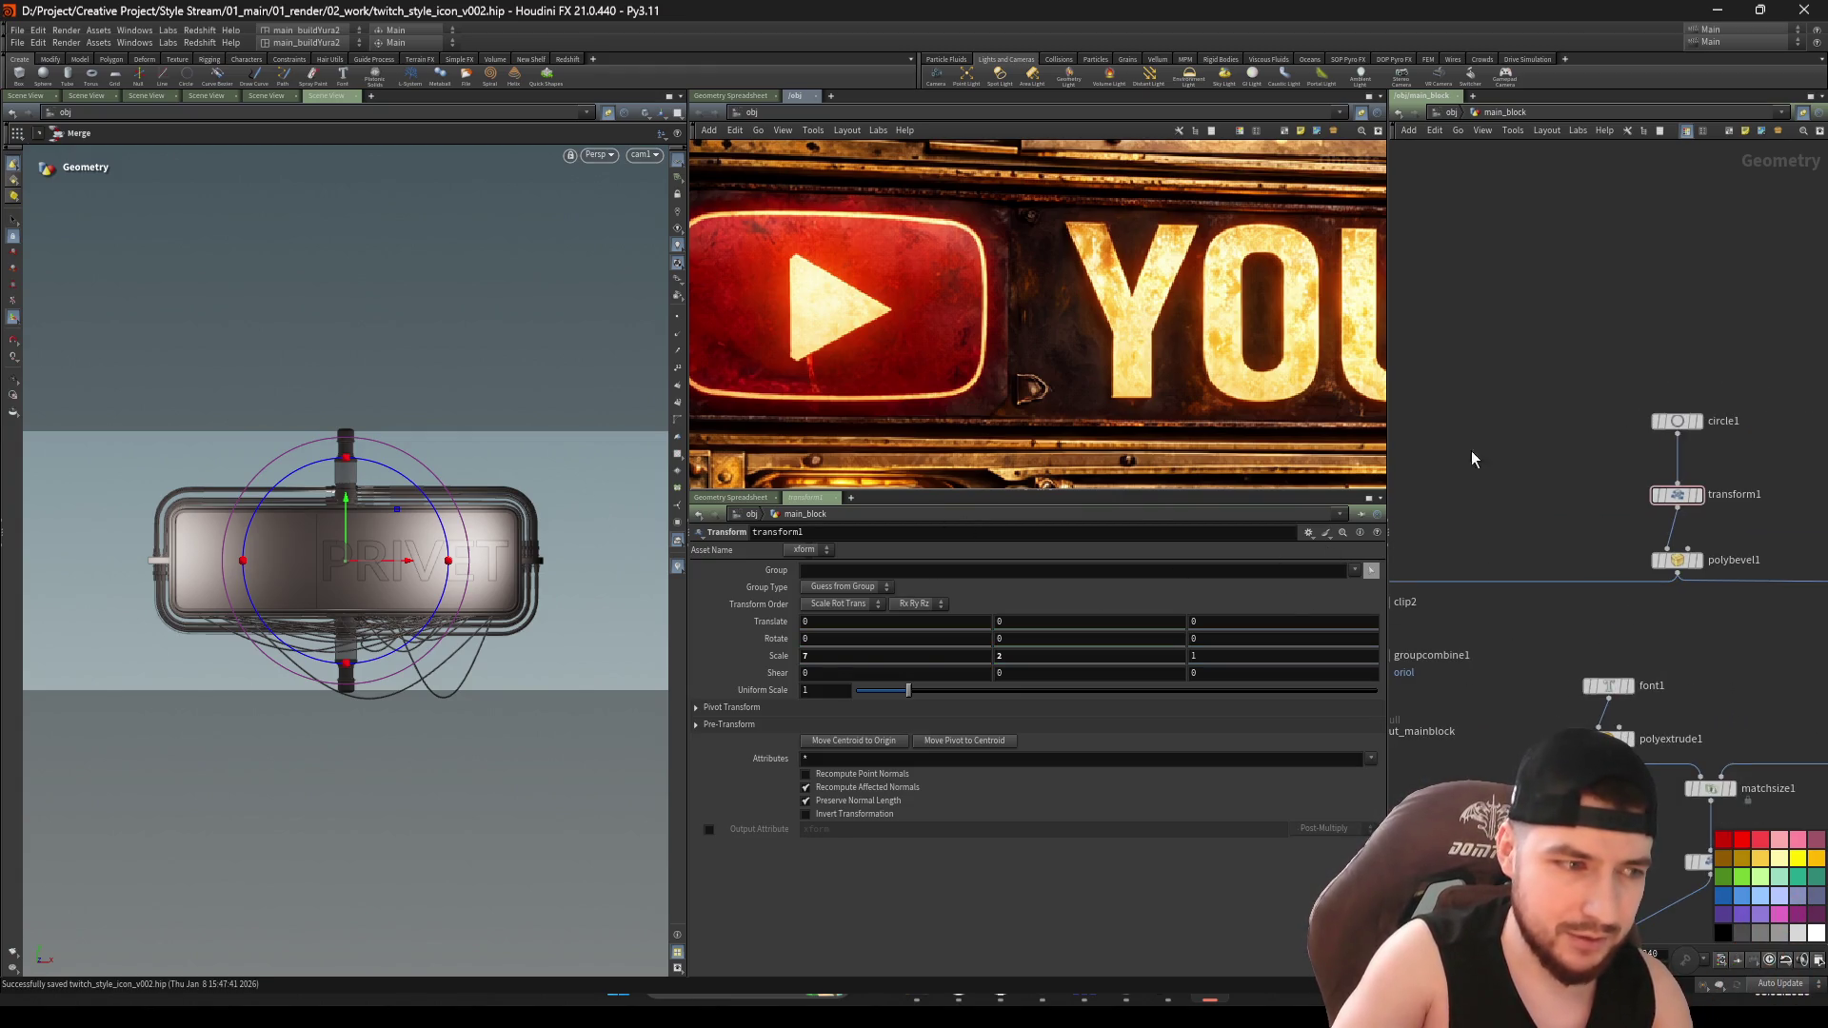
pyautogui.hotkey('shift', 'w')
pyautogui.hotkey('shift', 'w')
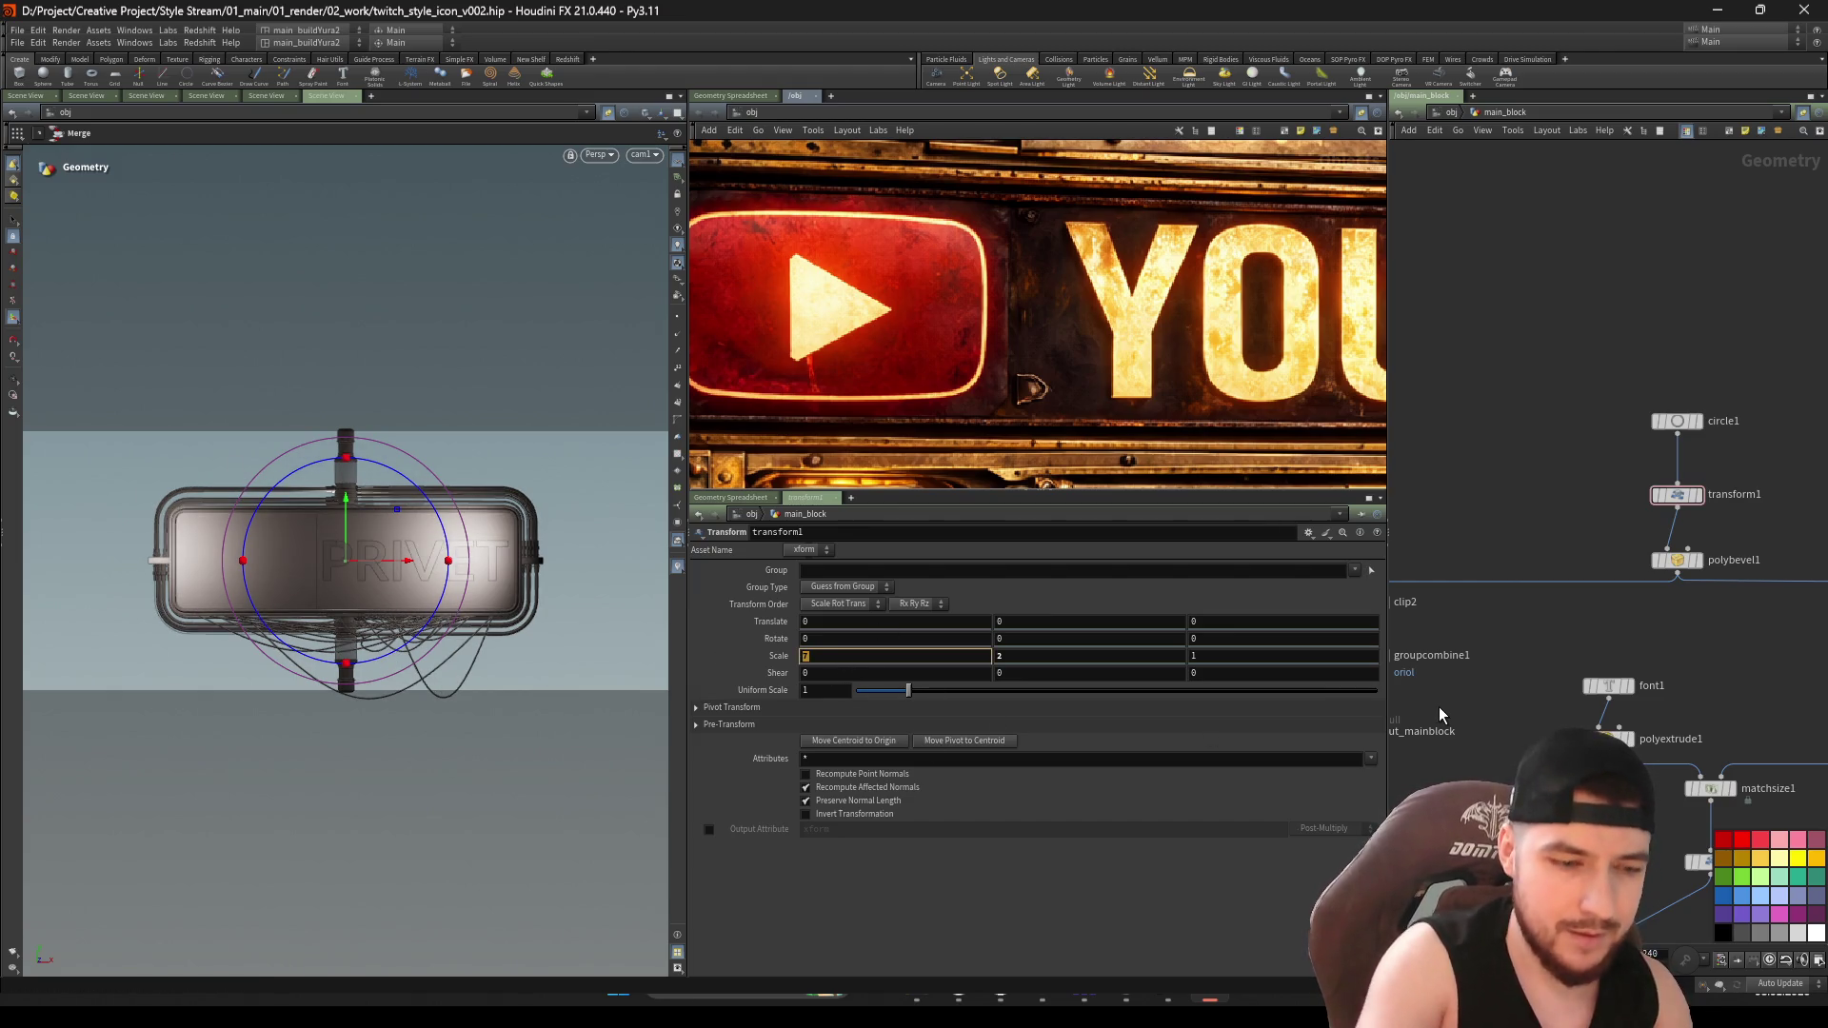
# Stretch the capsule sign to X scale 10, then 14, and orbit to inspect it
pyautogui.write('10')
pyautogui.press('Return')
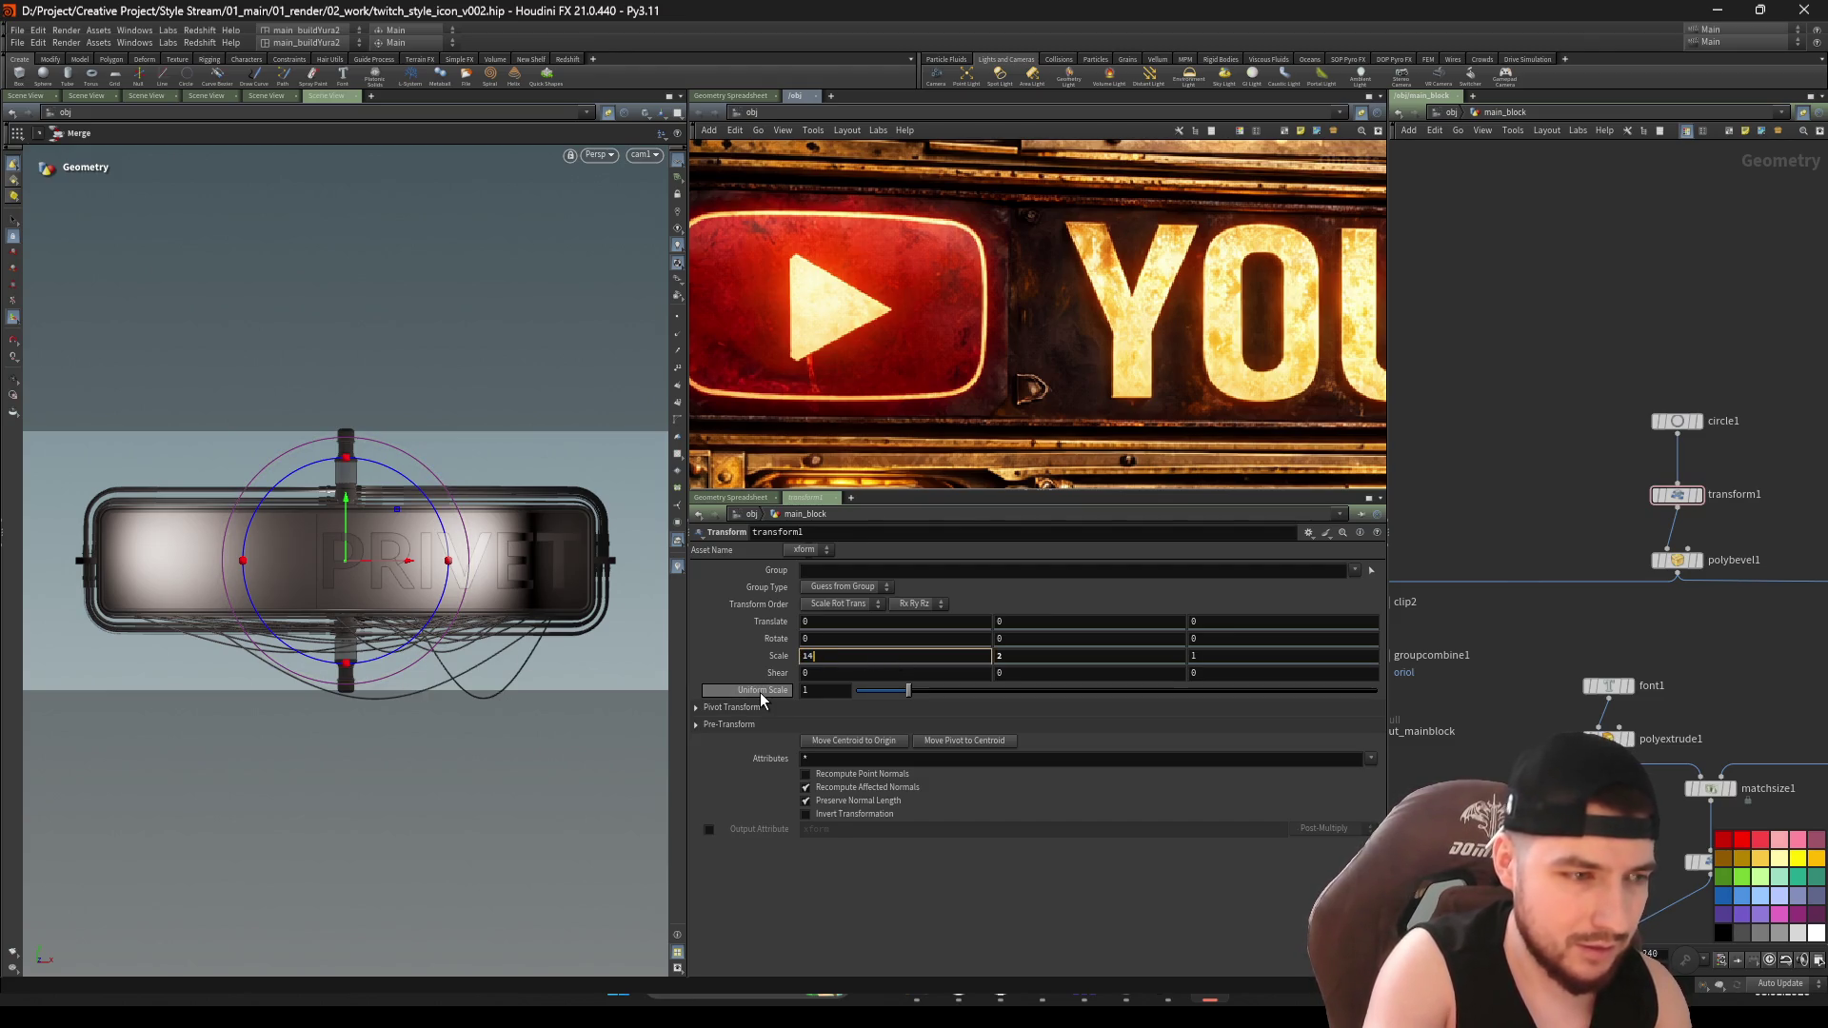
pyautogui.press('Return')
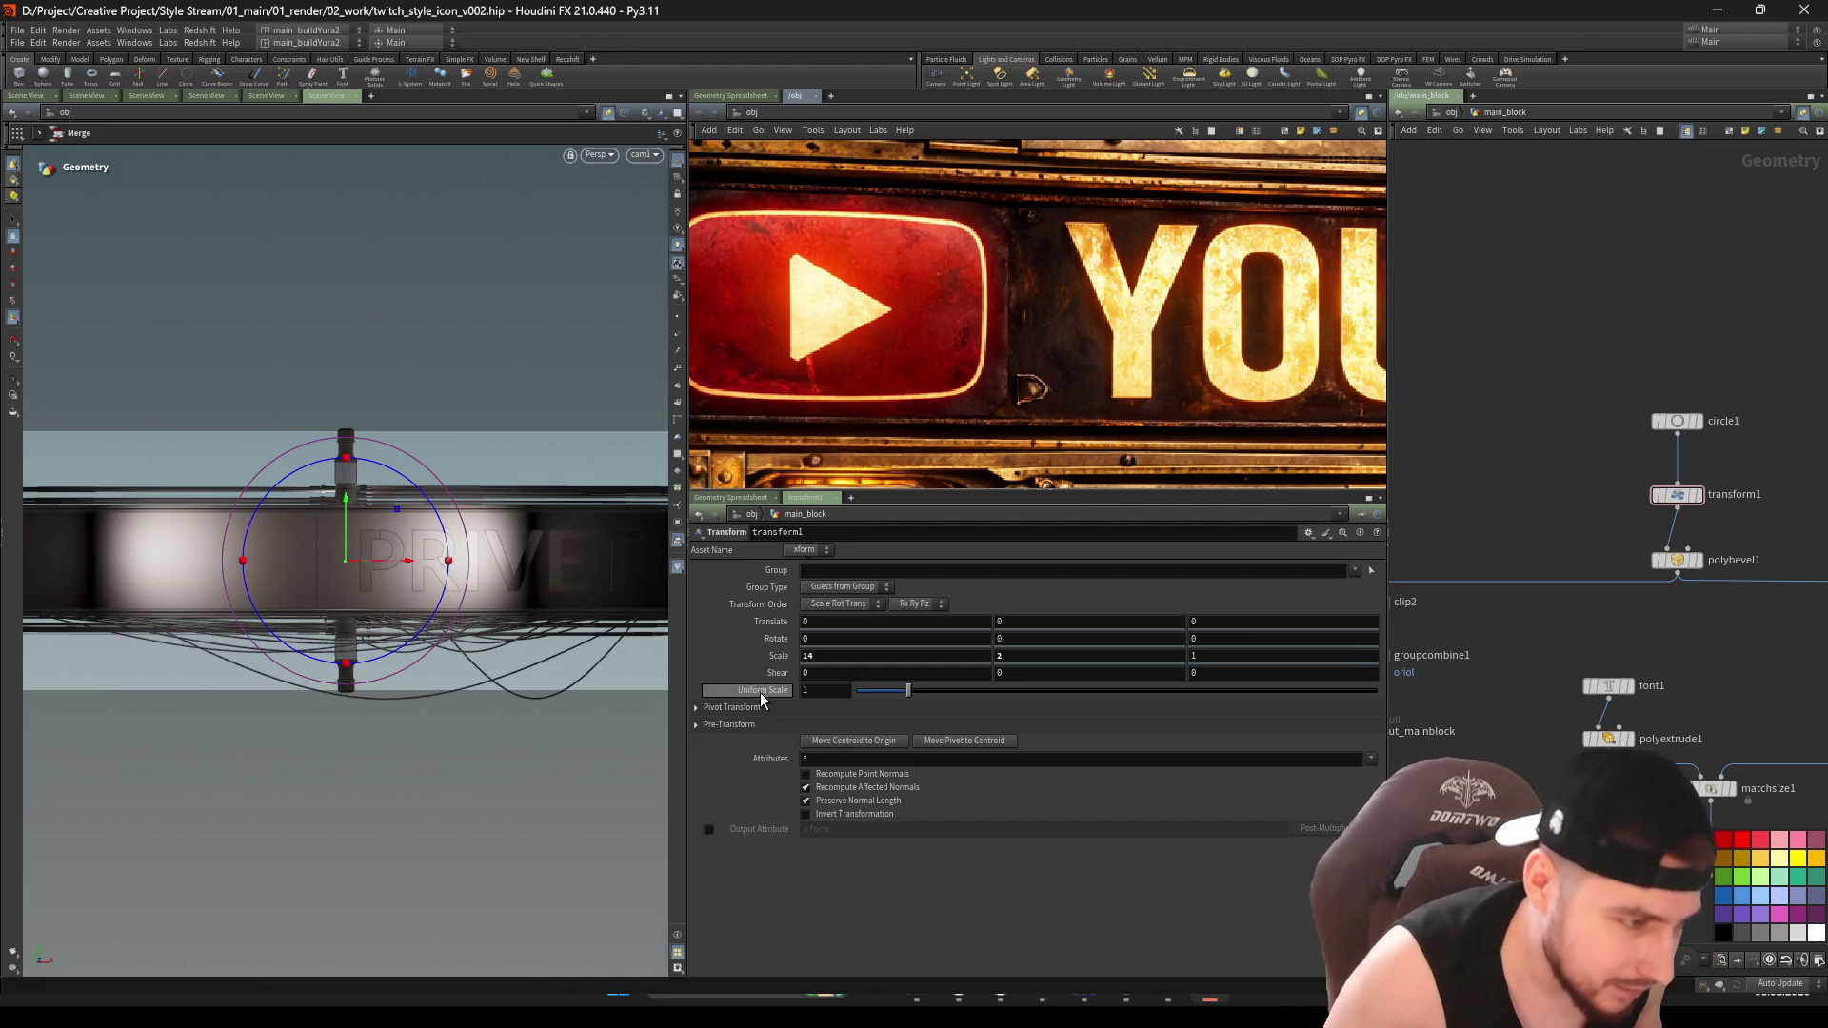
pyautogui.press('Escape')
pyautogui.moveTo(379, 474)
pyautogui.mouseDown()
pyautogui.moveTo(470, 408)
pyautogui.moveTo(340, 450)
pyautogui.moveTo(310, 596)
pyautogui.moveTo(256, 574)
pyautogui.moveTo(155, 619)
pyautogui.moveTo(527, 604)
pyautogui.moveTo(420, 584)
pyautogui.moveTo(477, 710)
pyautogui.moveTo(442, 572)
pyautogui.mouseUp()
# Set transform1's Scale X back to 7
pyautogui.hotkey('ctrl', 's')
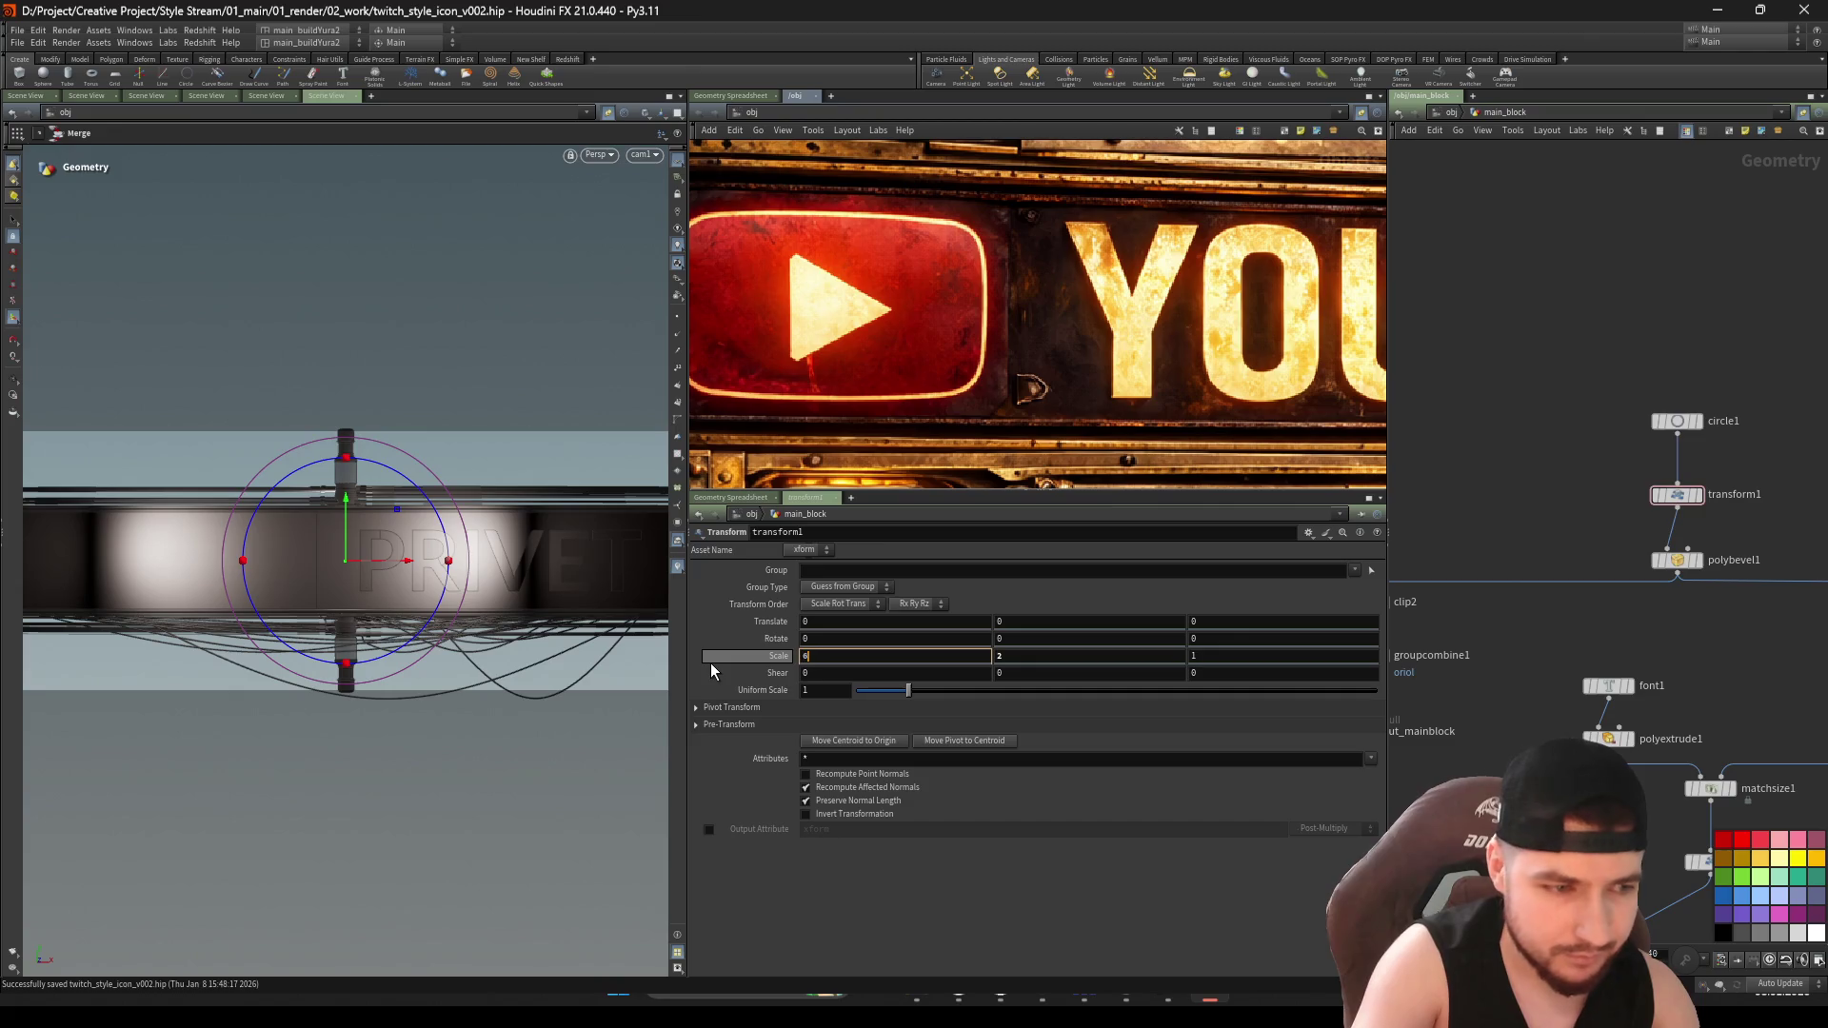
pyautogui.write('7')
pyautogui.press('Return')
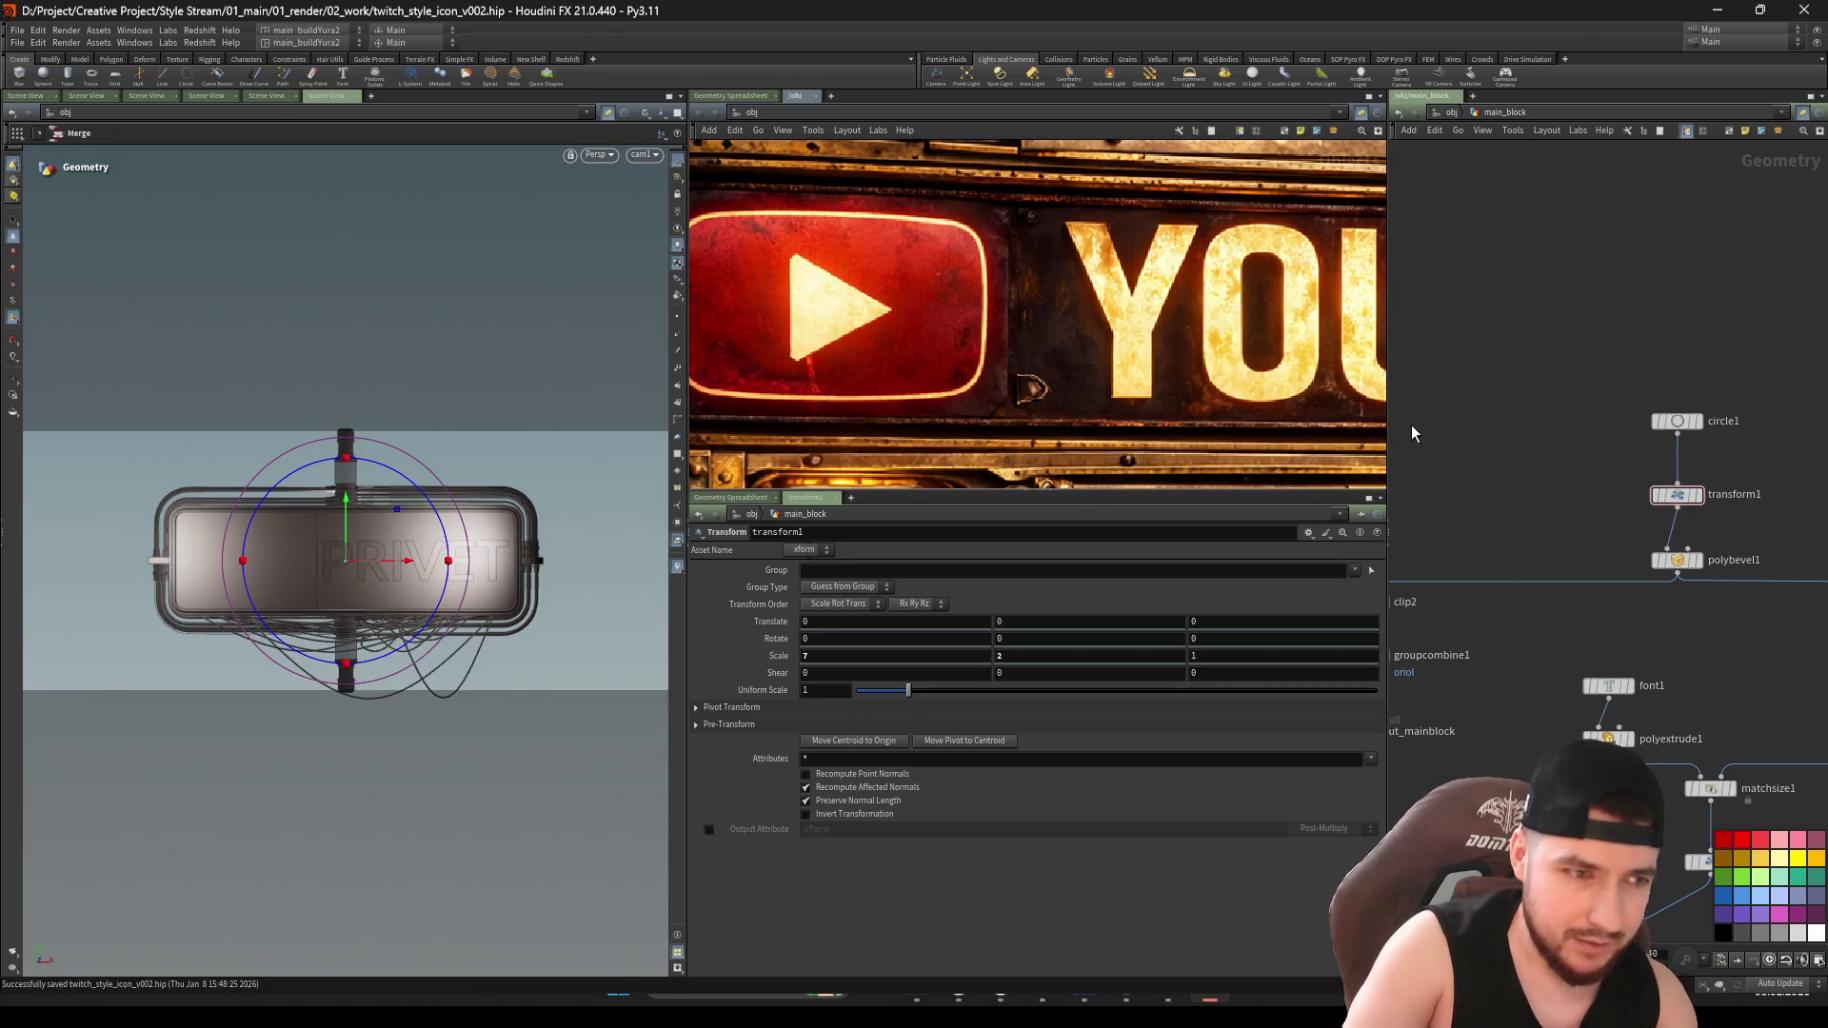
# Go up to /obj and step inside the geo_capsul object
pyautogui.press('u')
pyautogui.scroll(-3, 1671, 552)
pyautogui.scroll(6, 1609, 571)
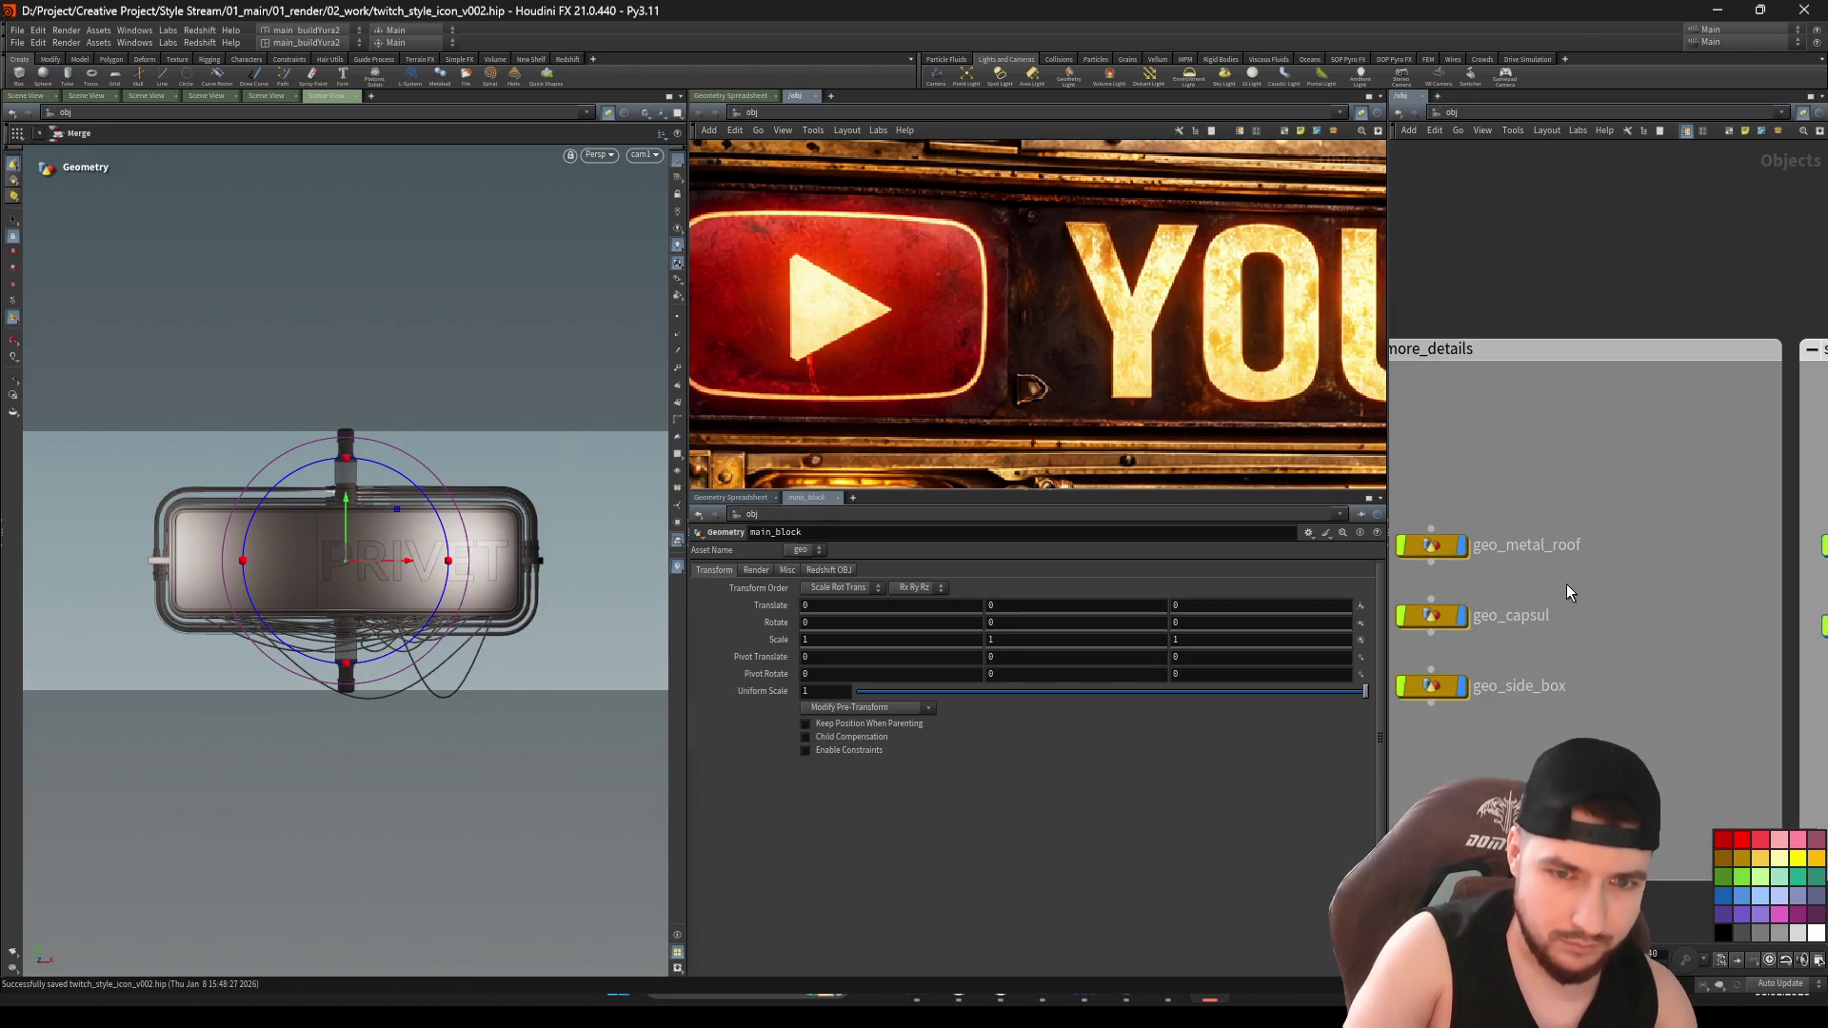
pyautogui.click(1485, 598)
pyautogui.doubleClick(1485, 598)
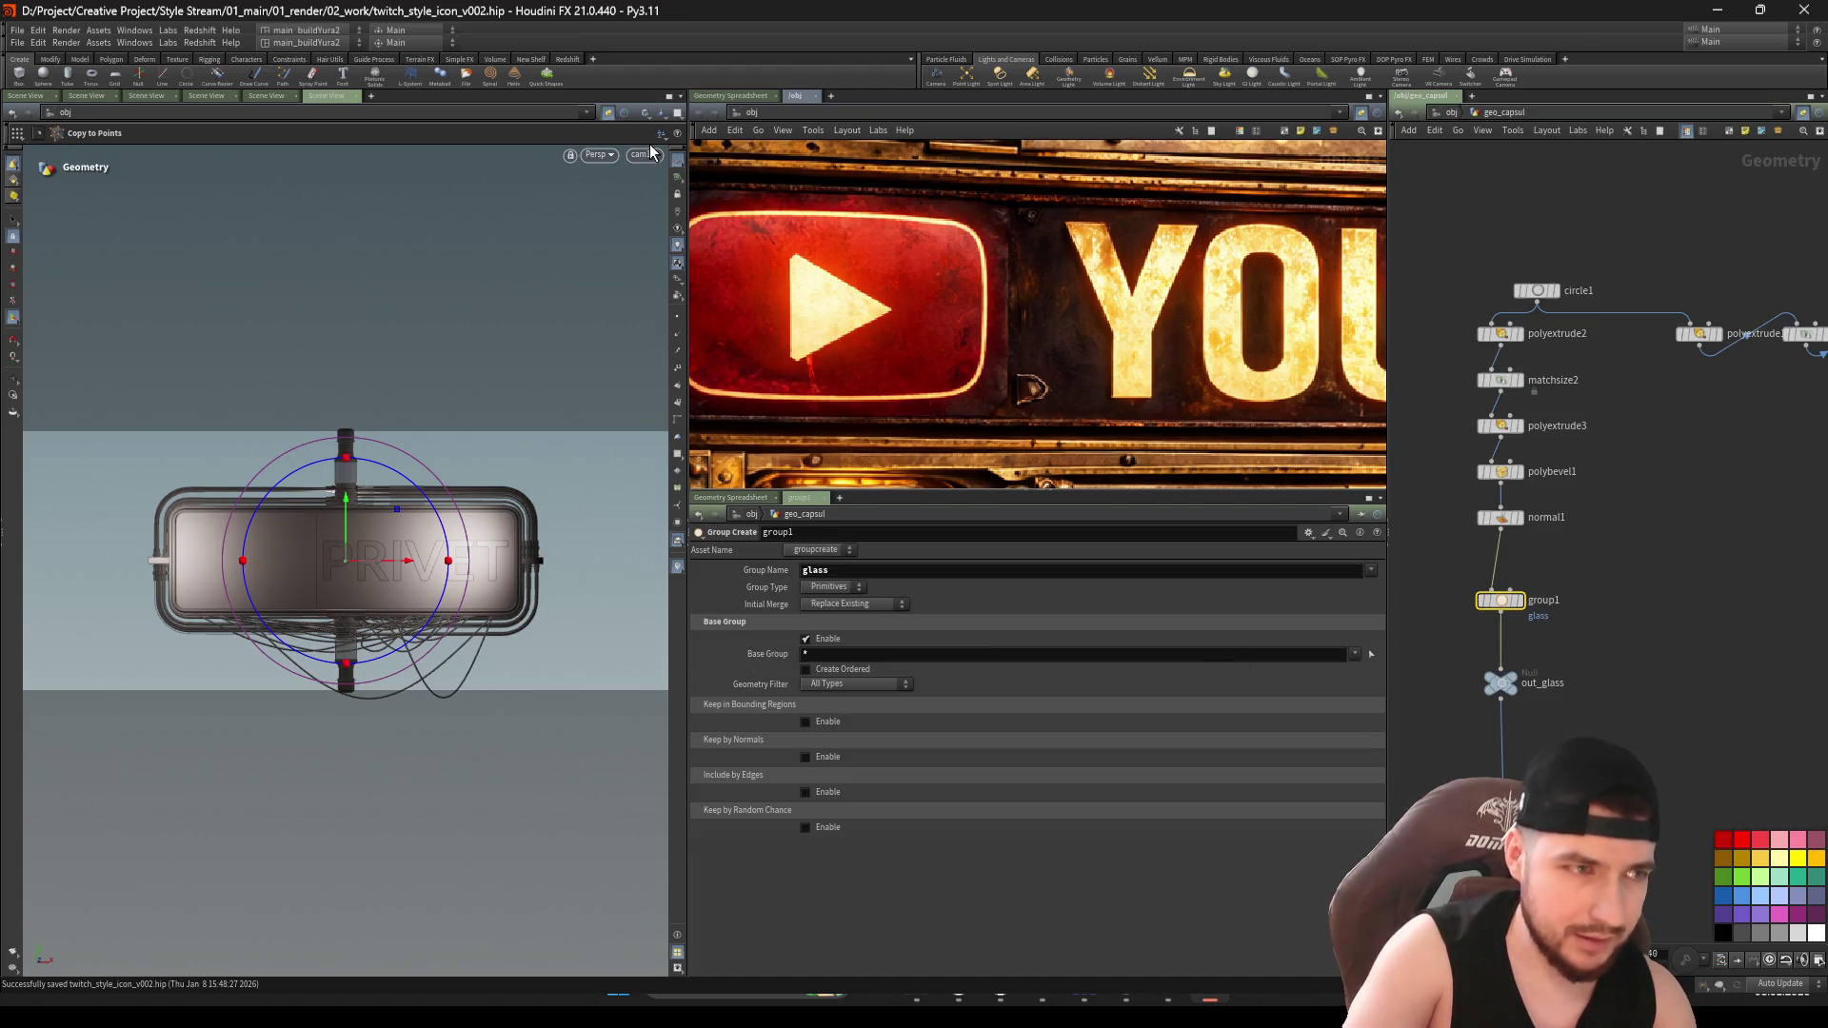
# Select the lamp tubes' transform node and set its uniform scale to 0.6
pyautogui.click(608, 114)
pyautogui.scroll(-3, 1657, 714)
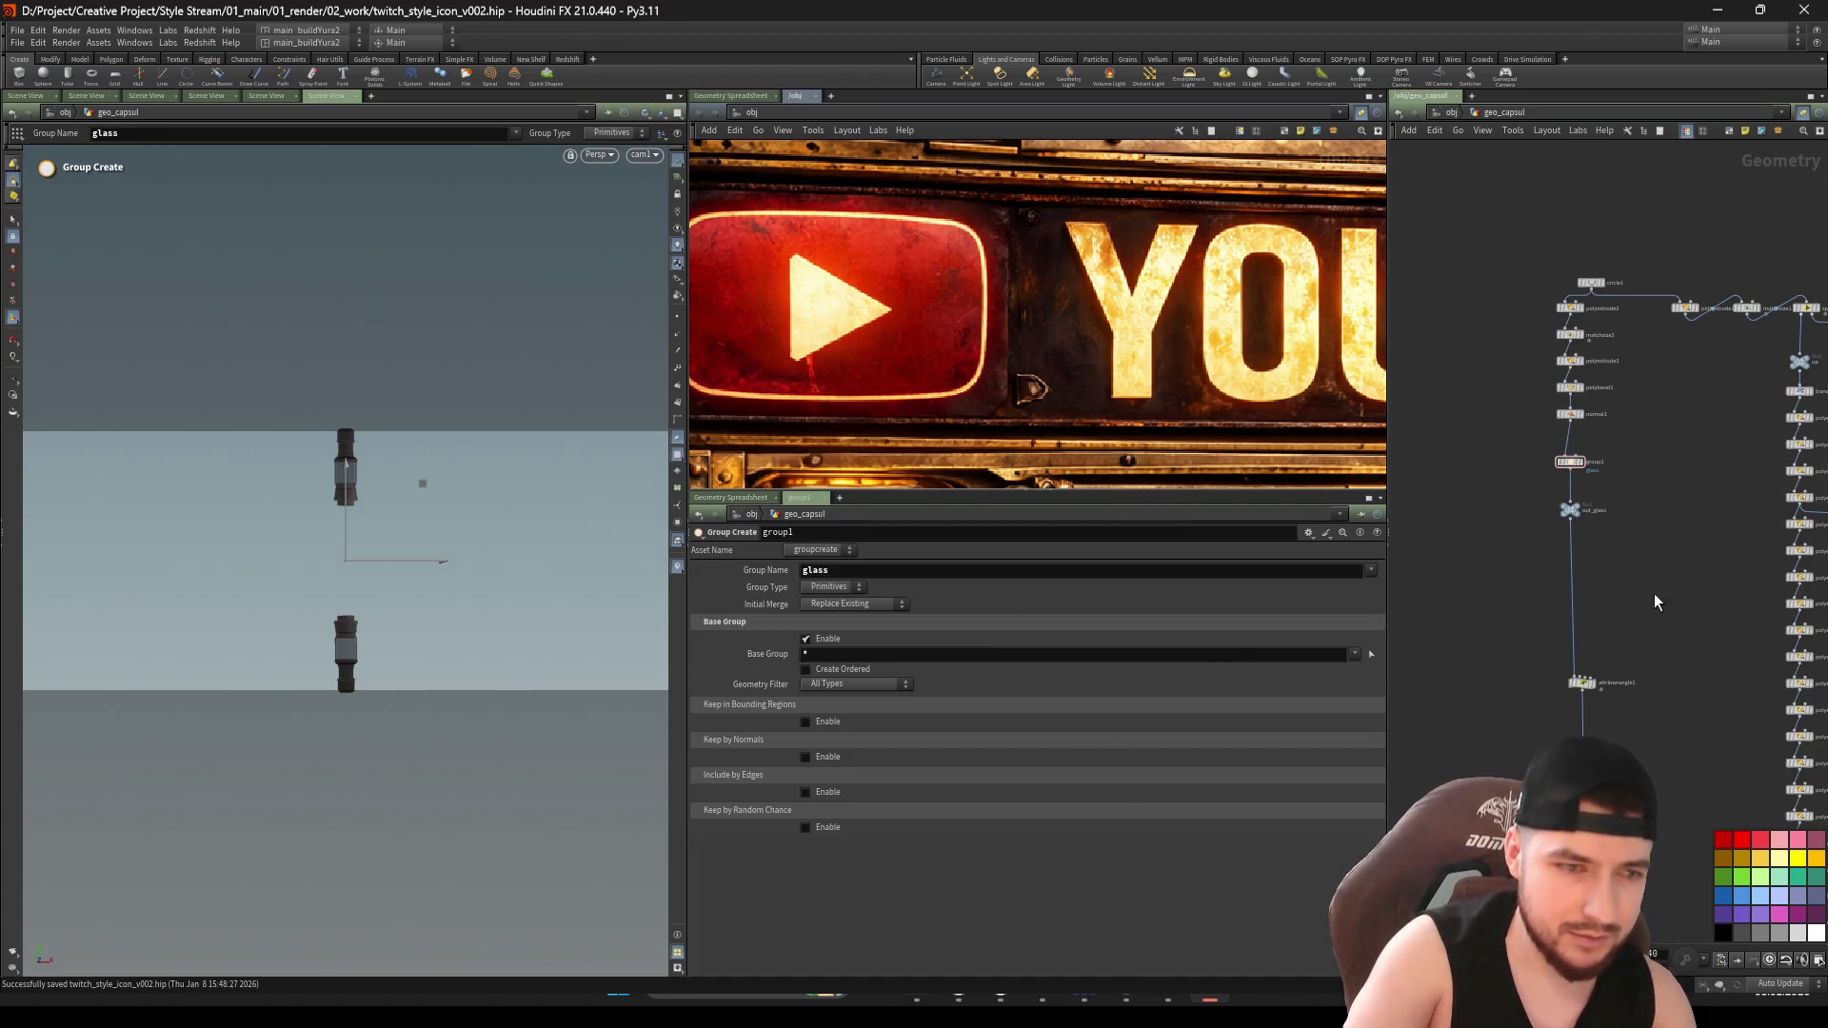
pyautogui.scroll(-3, 1405, 672)
pyautogui.scroll(3, 1550, 640)
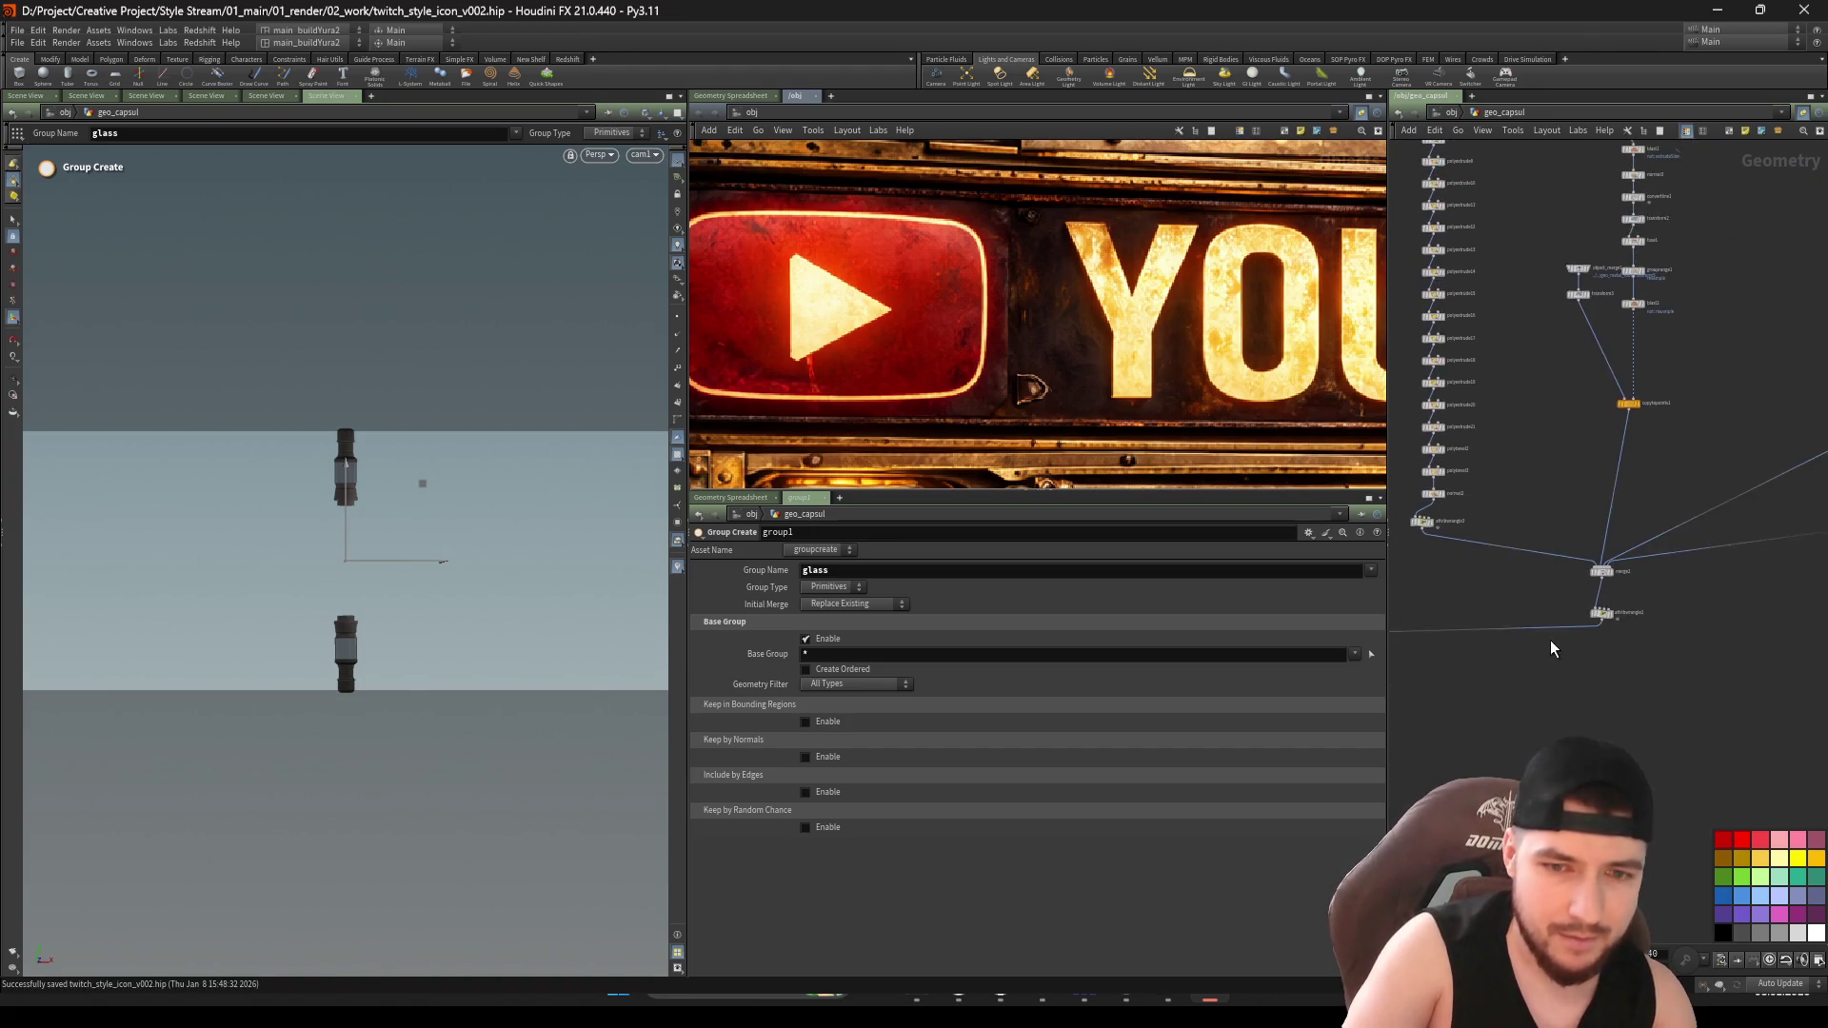
pyautogui.scroll(3, 1480, 600)
pyautogui.click(1464, 600)
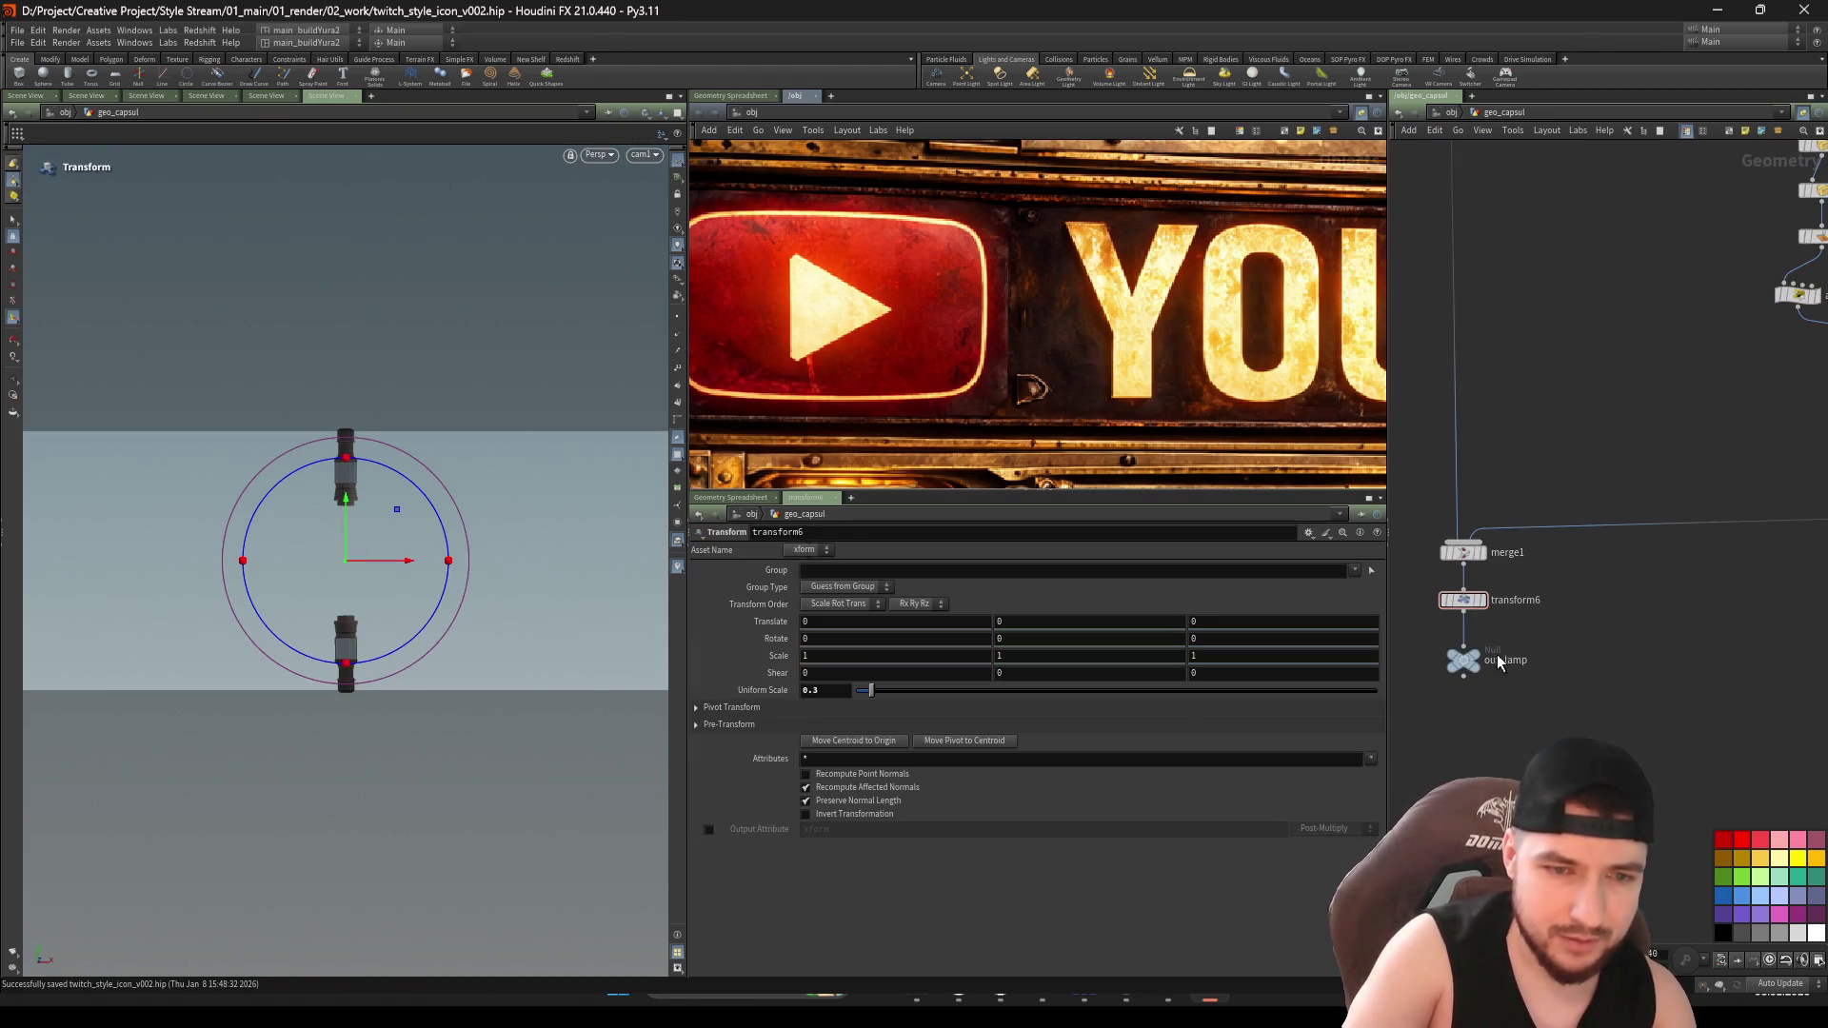
pyautogui.write('6')
pyautogui.press('Return')
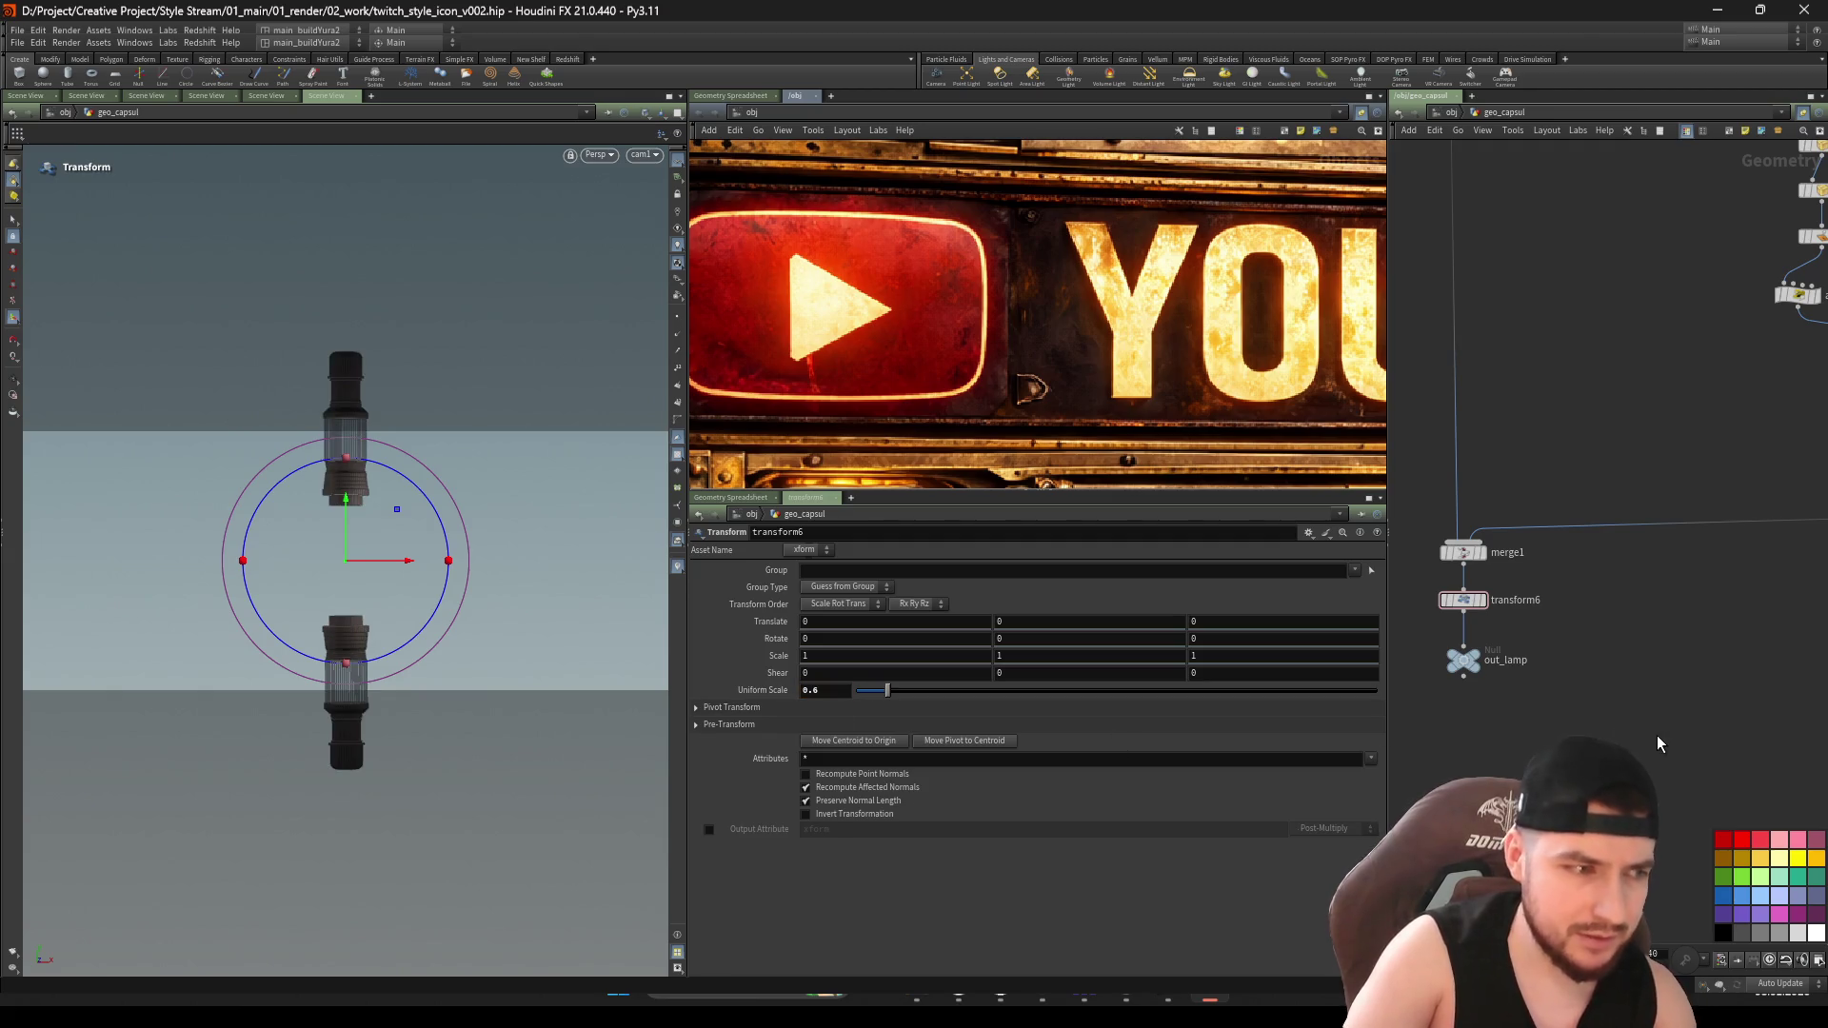
# Enlarge the lamp tubes to uniform scale 0.8 and save the scene
pyautogui.press('BackSpace')
pyautogui.write('8')
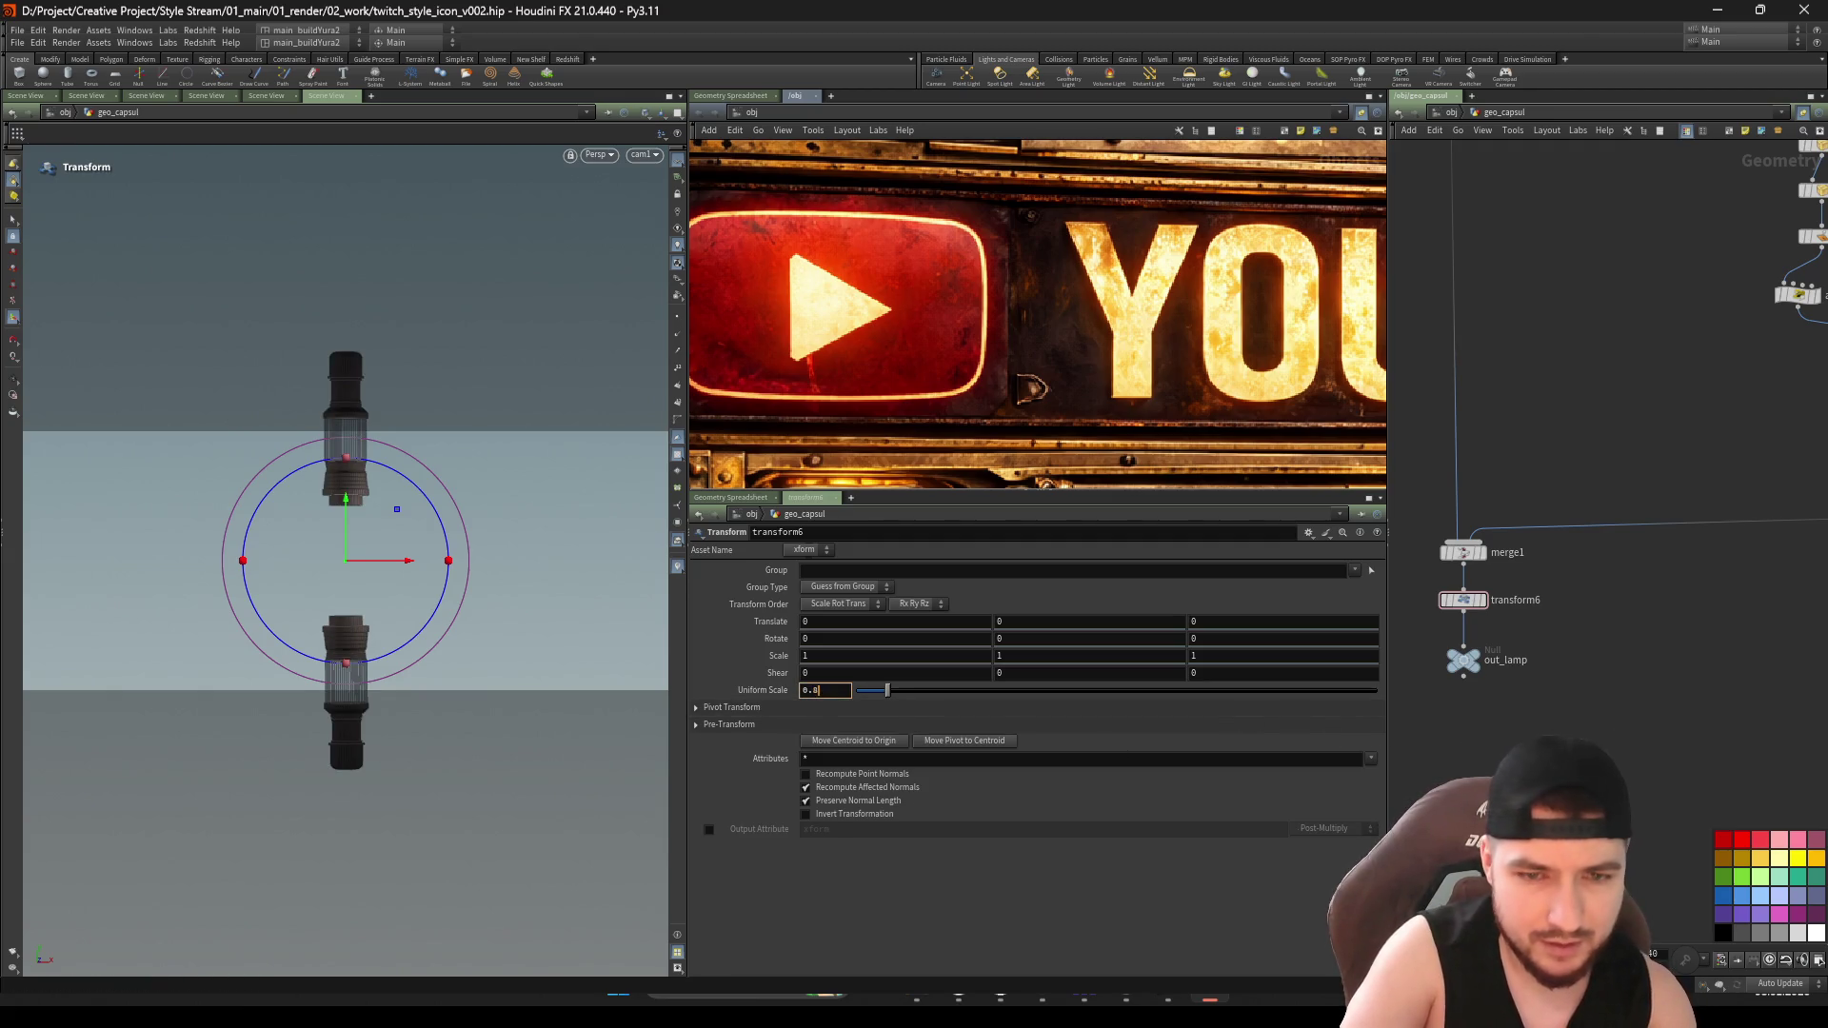
pyautogui.press('Return')
pyautogui.hotkey('ctrl', 's')
# Inspect the copytopoints3 node that copies lamps onto points, then save
pyautogui.moveTo(1420, 795)
pyautogui.mouseDown(button='middle')
pyautogui.moveTo(1575, 627)
pyautogui.moveTo(1673, 467)
pyautogui.mouseUp(button='middle')
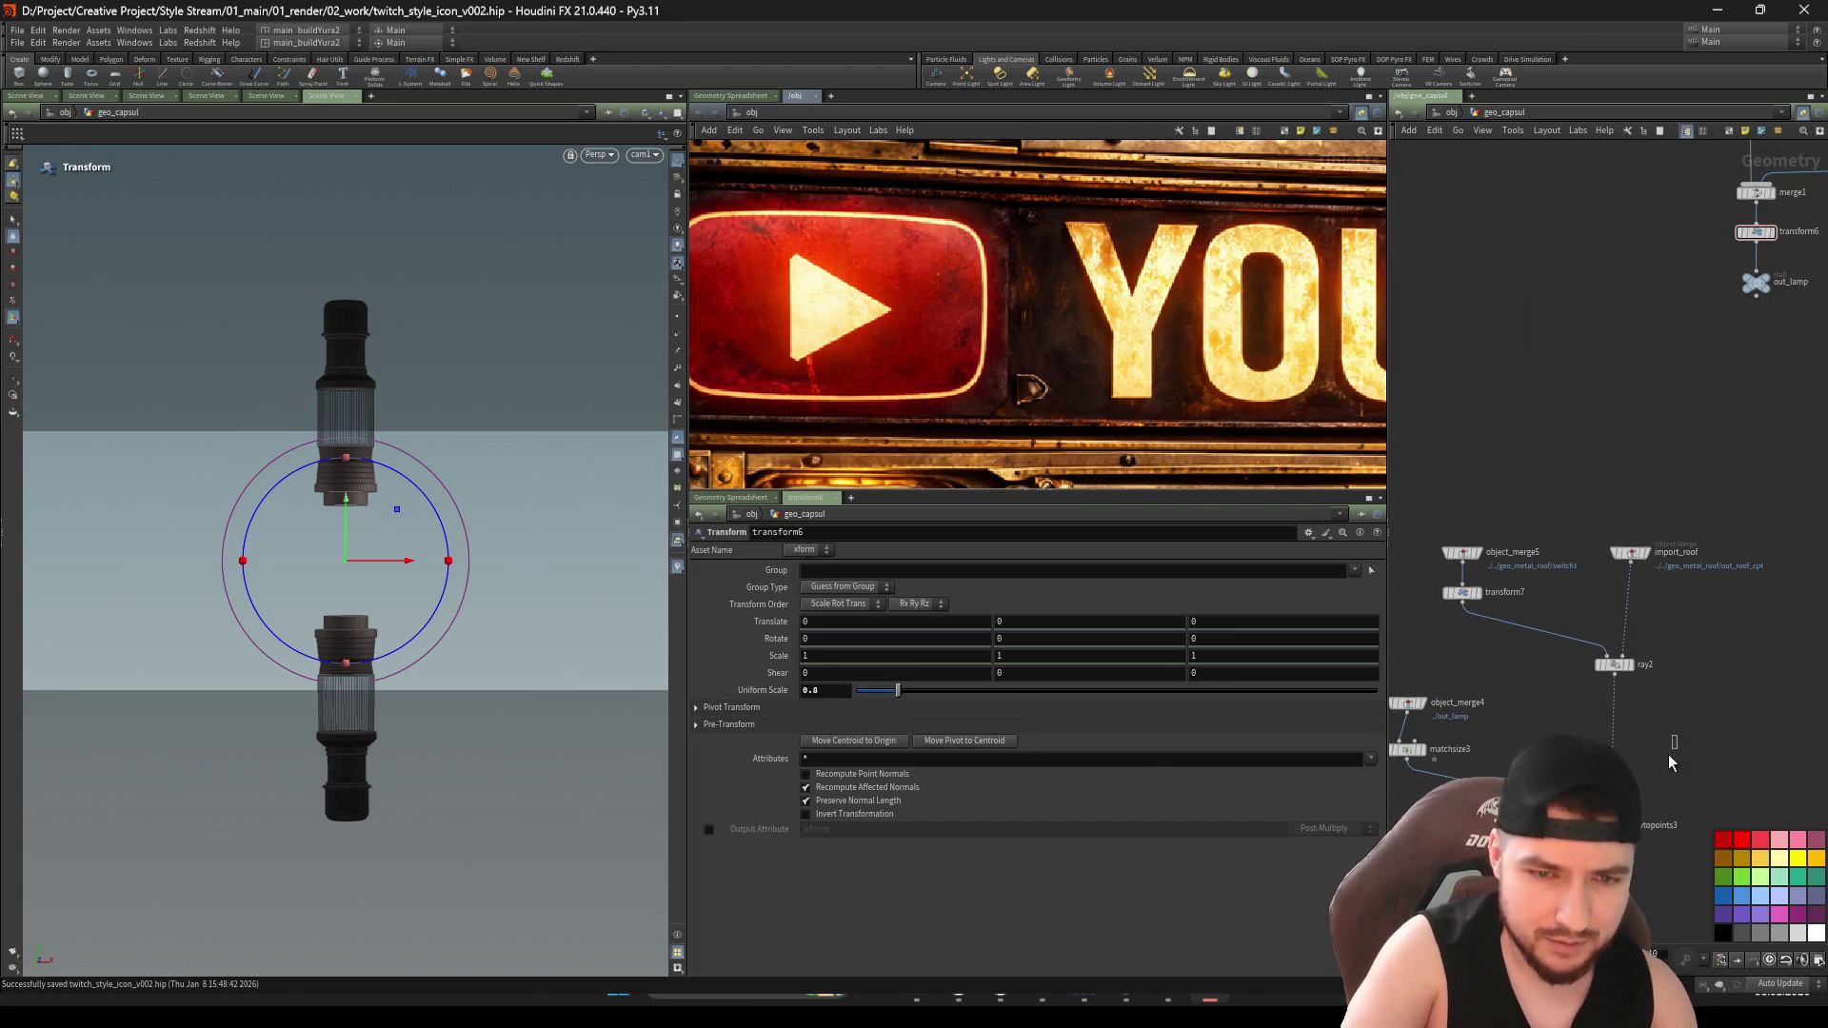
pyautogui.click(1618, 824)
pyautogui.moveTo(1668, 754); pyautogui.dragTo(1672, 684, button='middle')
pyautogui.hotkey('ctrl', 's')
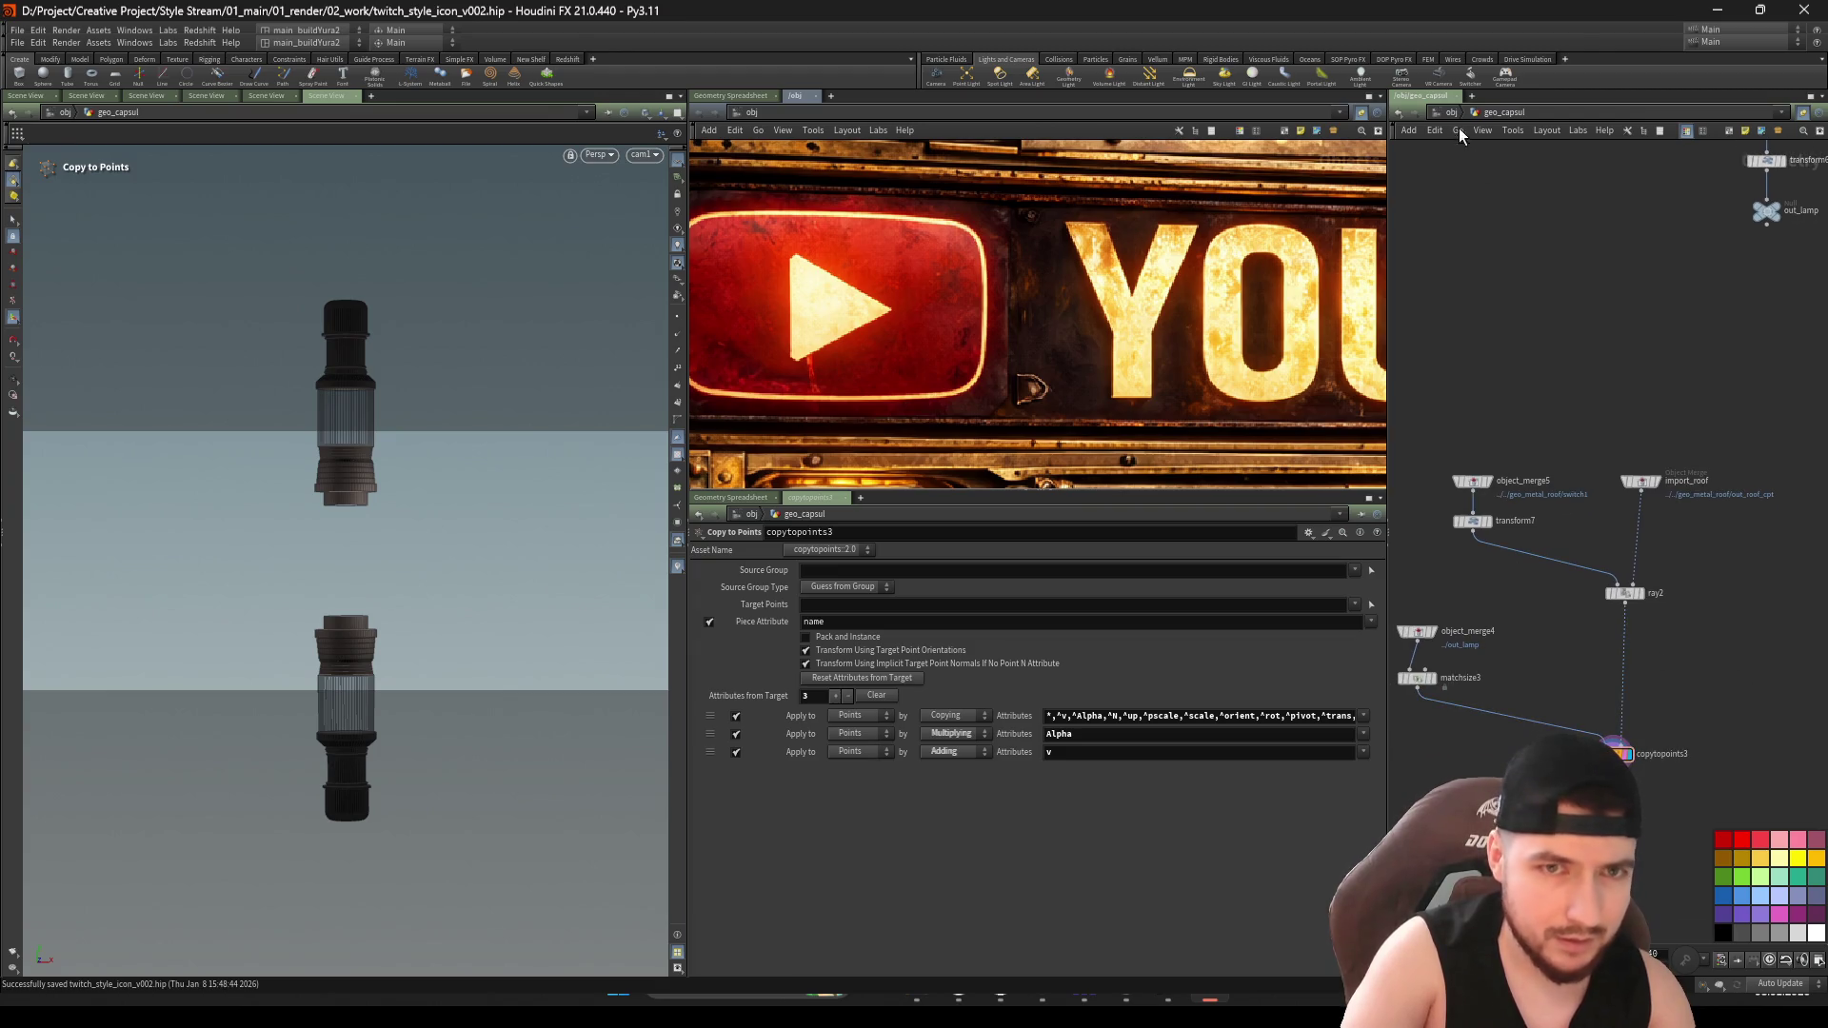
# Return to object level and orbit in on the lamp tube's ribbed end
pyautogui.press('u')
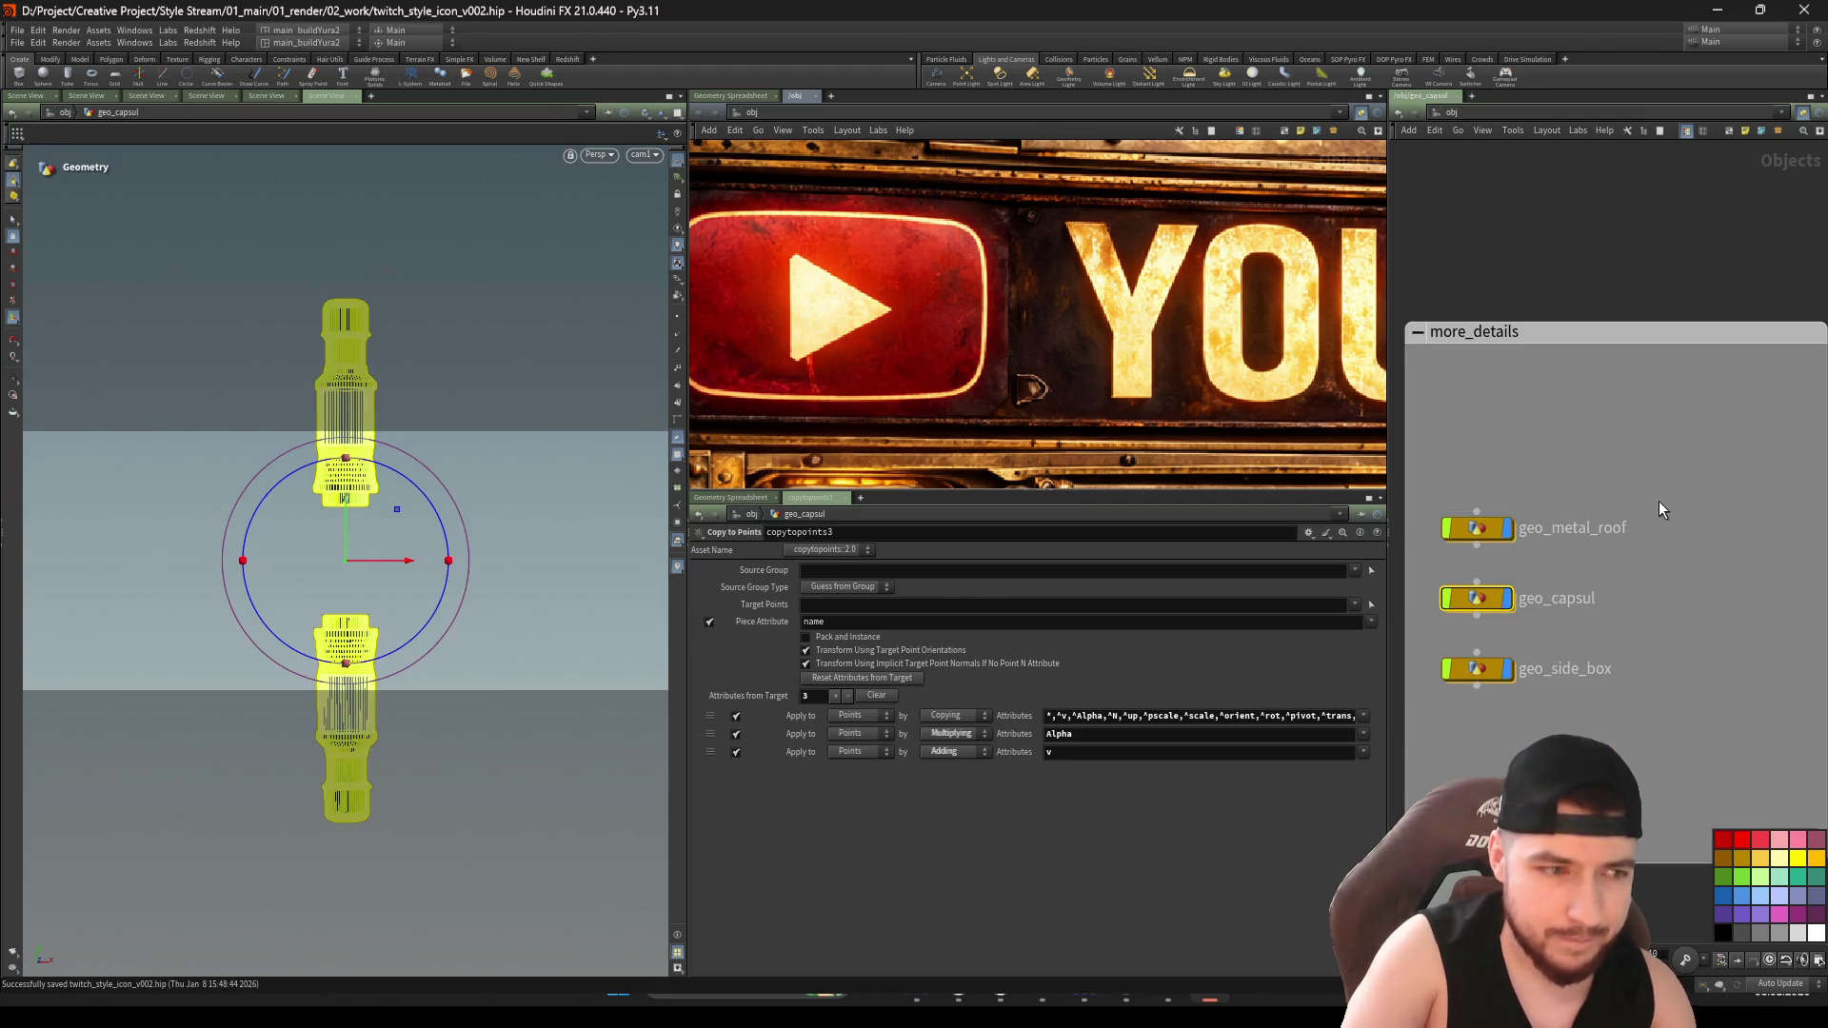
pyautogui.press('Escape')
pyautogui.moveTo(448, 591)
pyautogui.mouseDown()
pyautogui.moveTo(489, 631)
pyautogui.moveTo(542, 604)
pyautogui.moveTo(523, 539)
pyautogui.moveTo(448, 547)
pyautogui.moveTo(424, 759)
pyautogui.moveTo(531, 649)
pyautogui.moveTo(481, 533)
pyautogui.moveTo(466, 418)
pyautogui.moveTo(319, 547)
pyautogui.mouseUp()
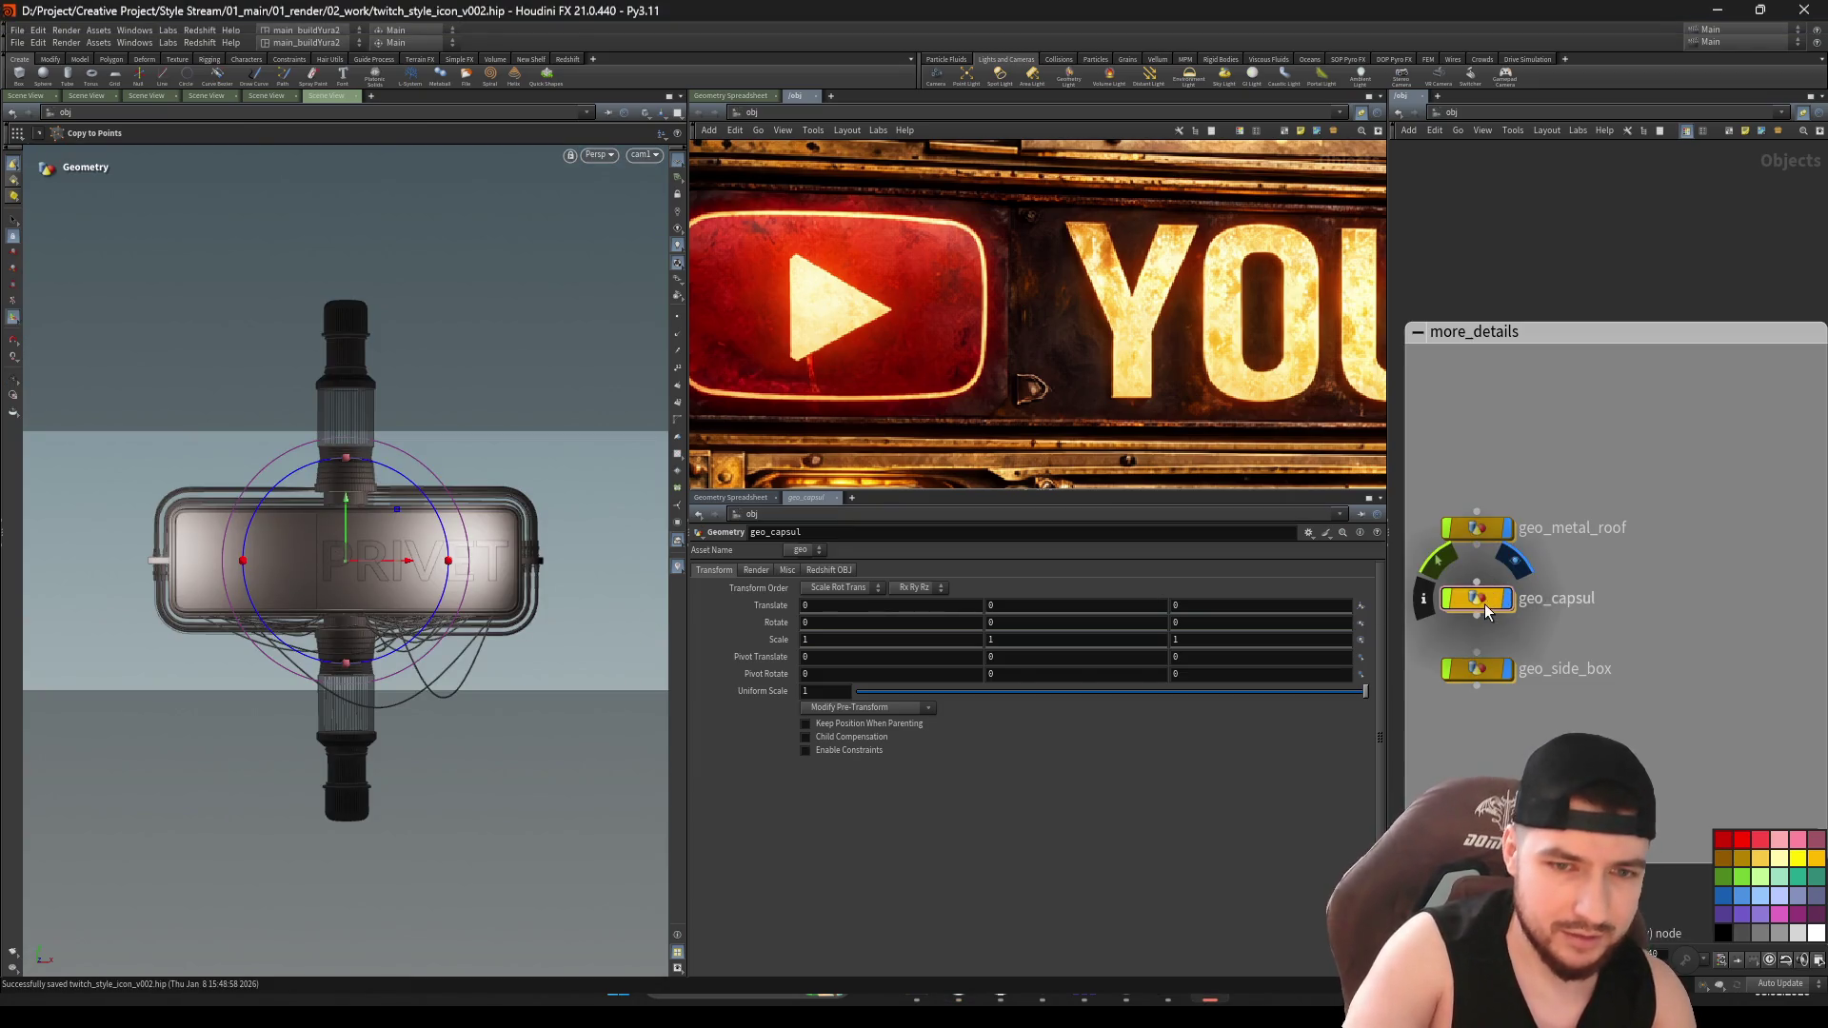
# Inside geo_capsul, shrink the lamp tubes back to uniform scale 0.6 and save
pyautogui.doubleClick(1476, 599)
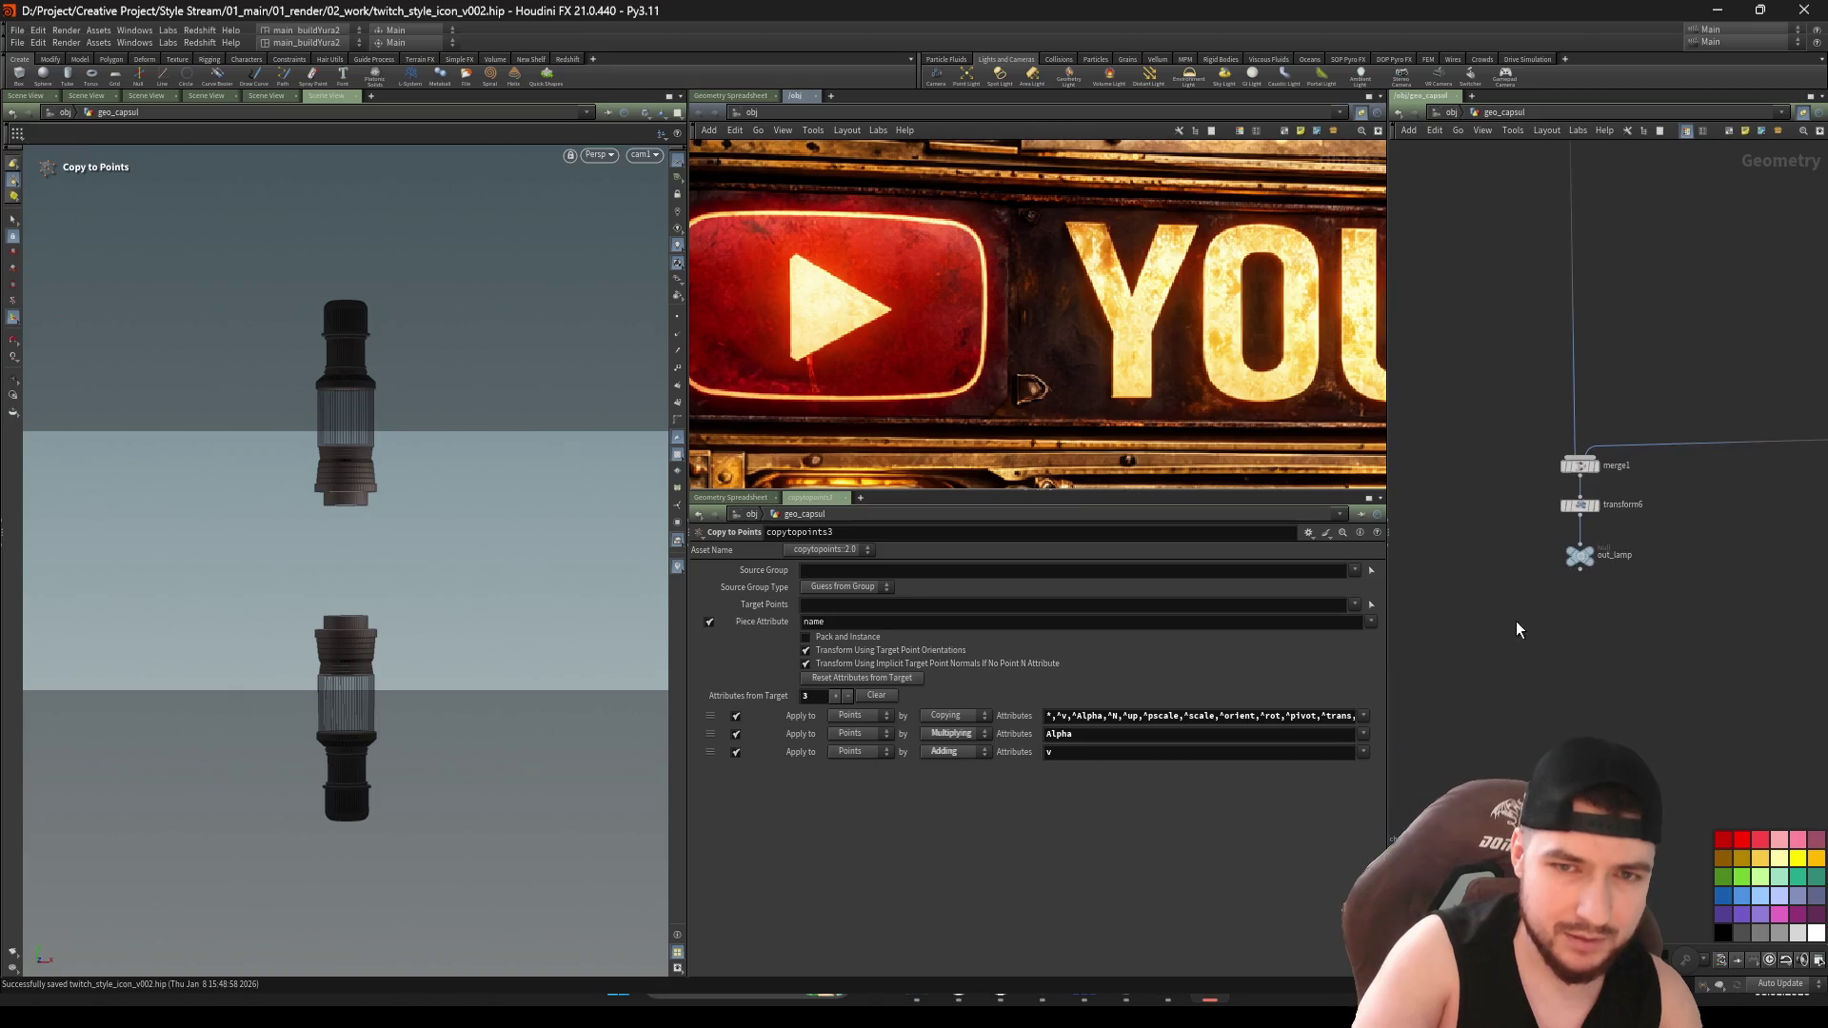
pyautogui.click(1590, 503)
pyautogui.write('0.5')
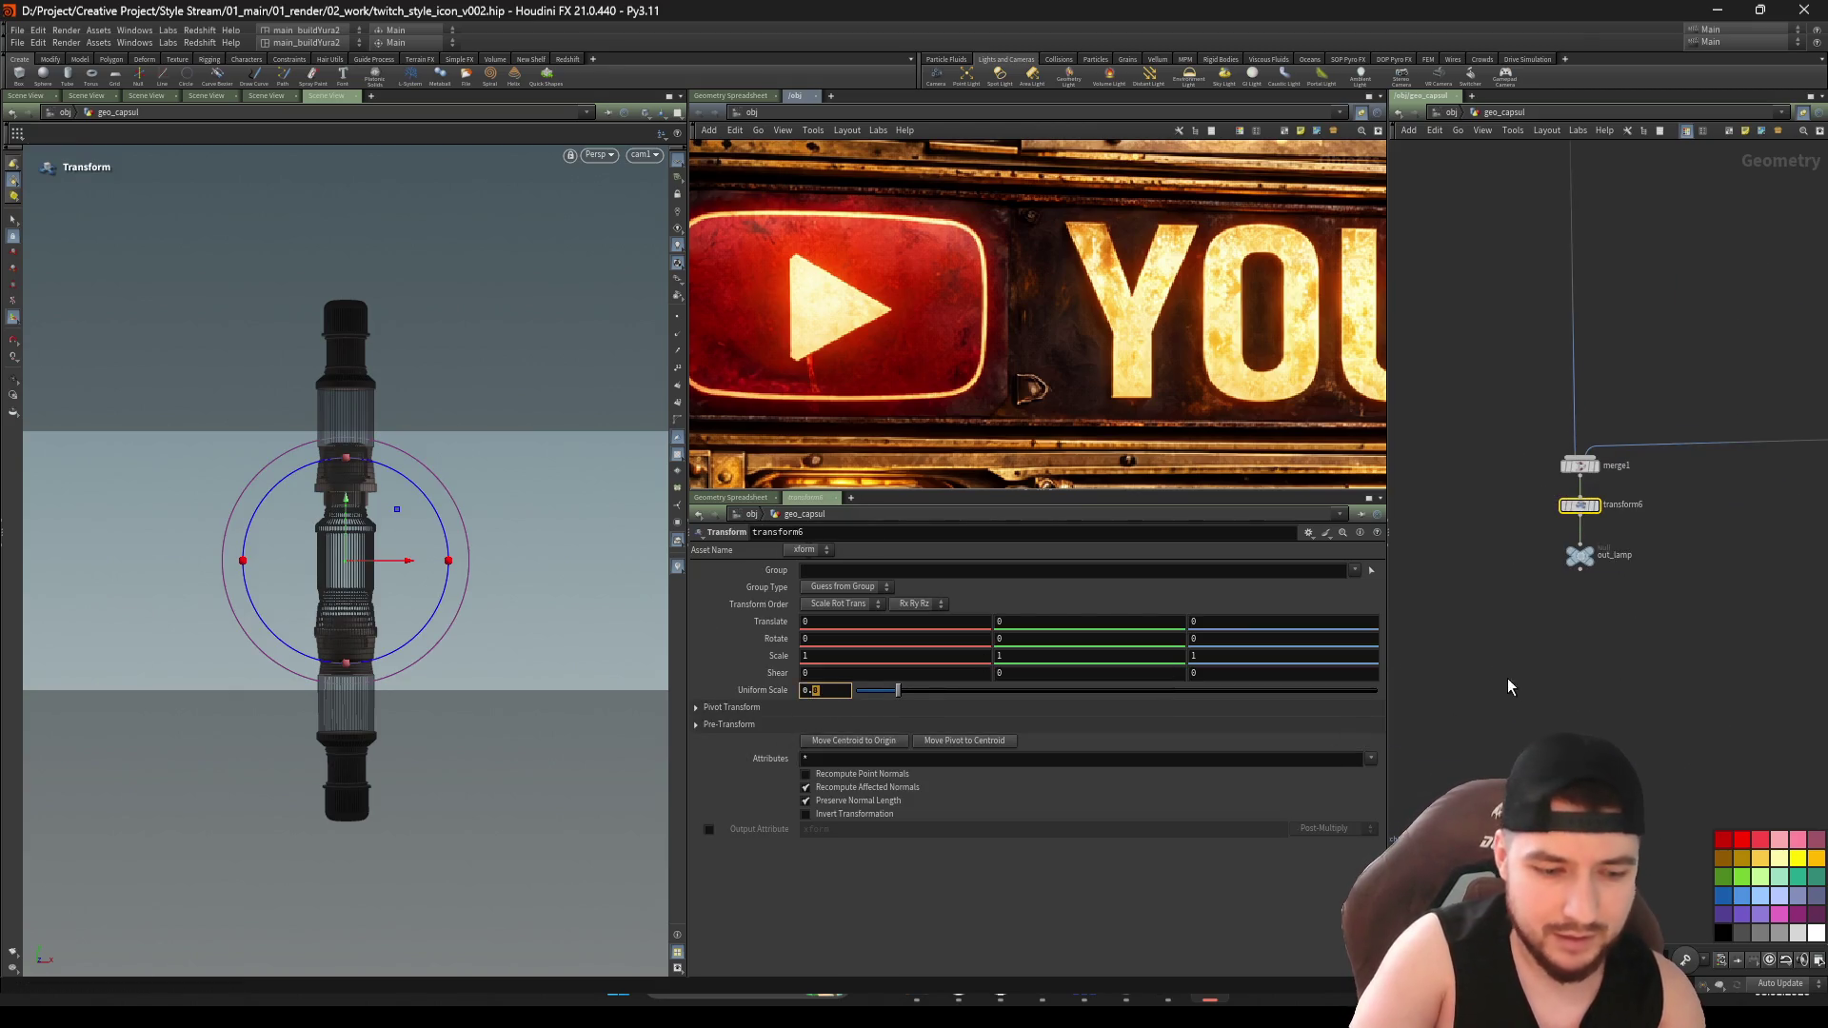
pyautogui.press('Return')
pyautogui.hotkey('ctrl', 's')
pyautogui.press('u')
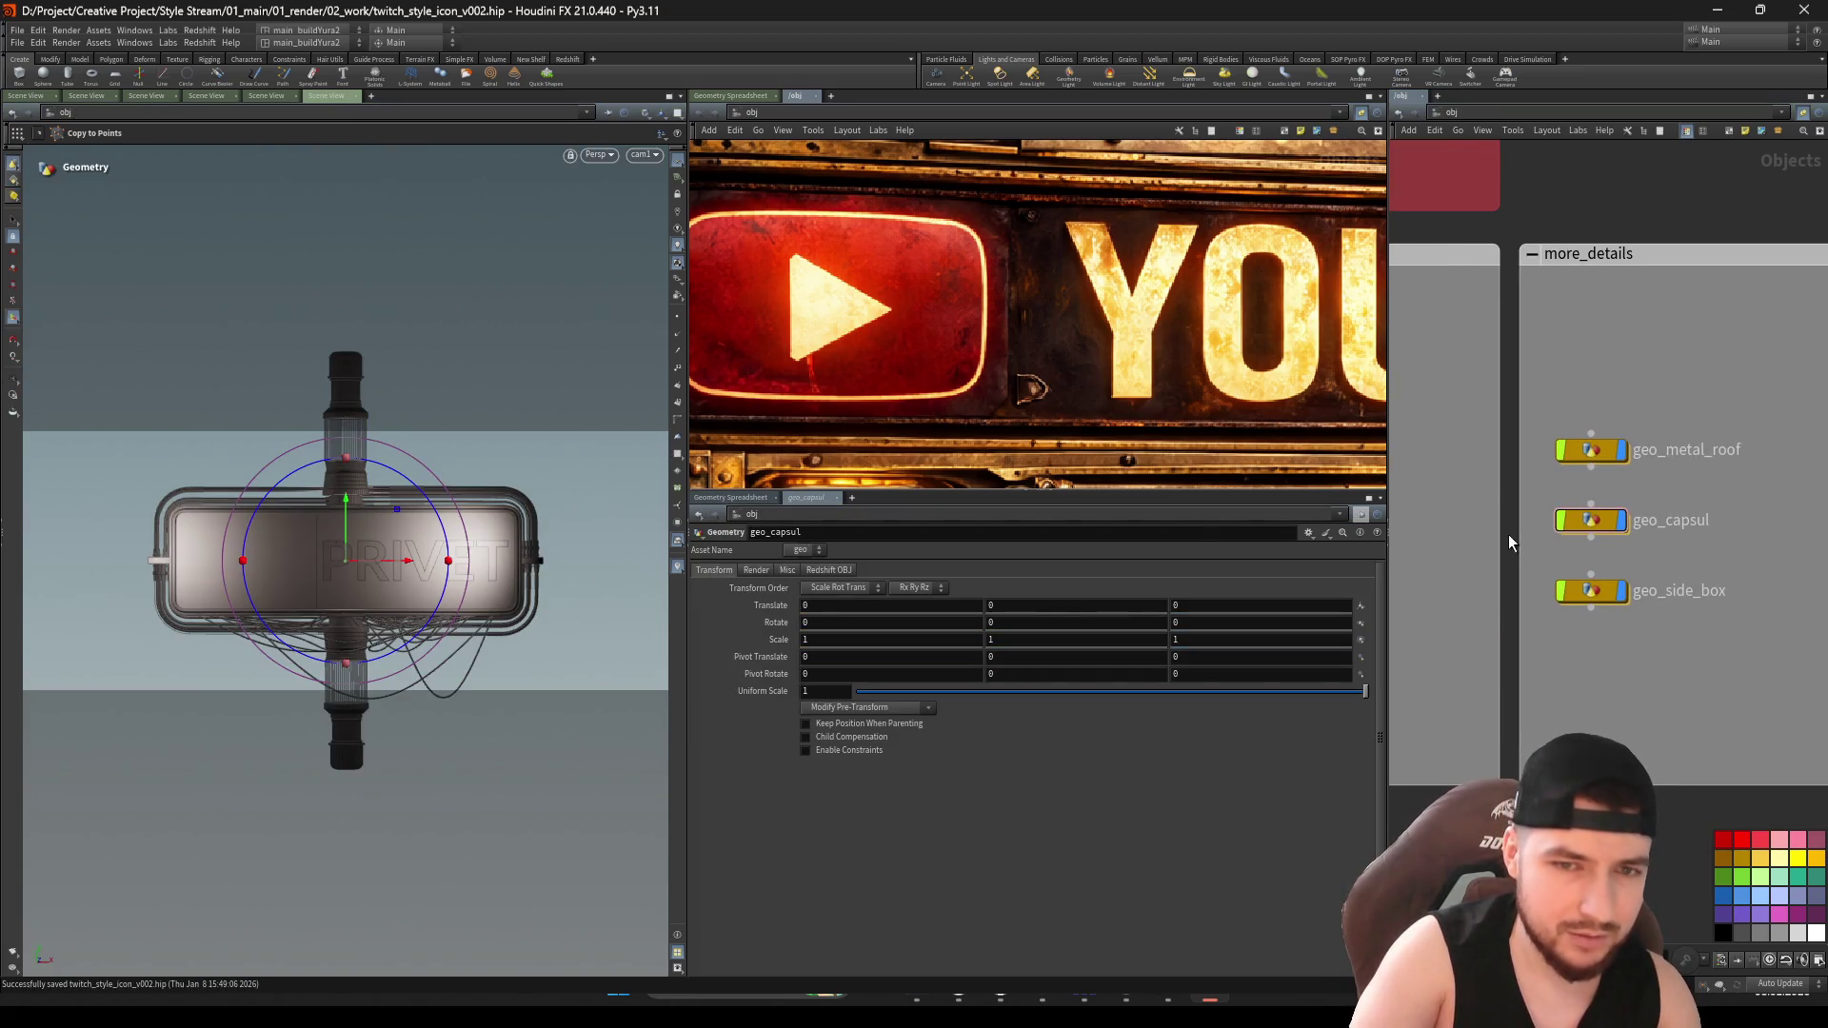
pyautogui.scroll(2, 1508, 543)
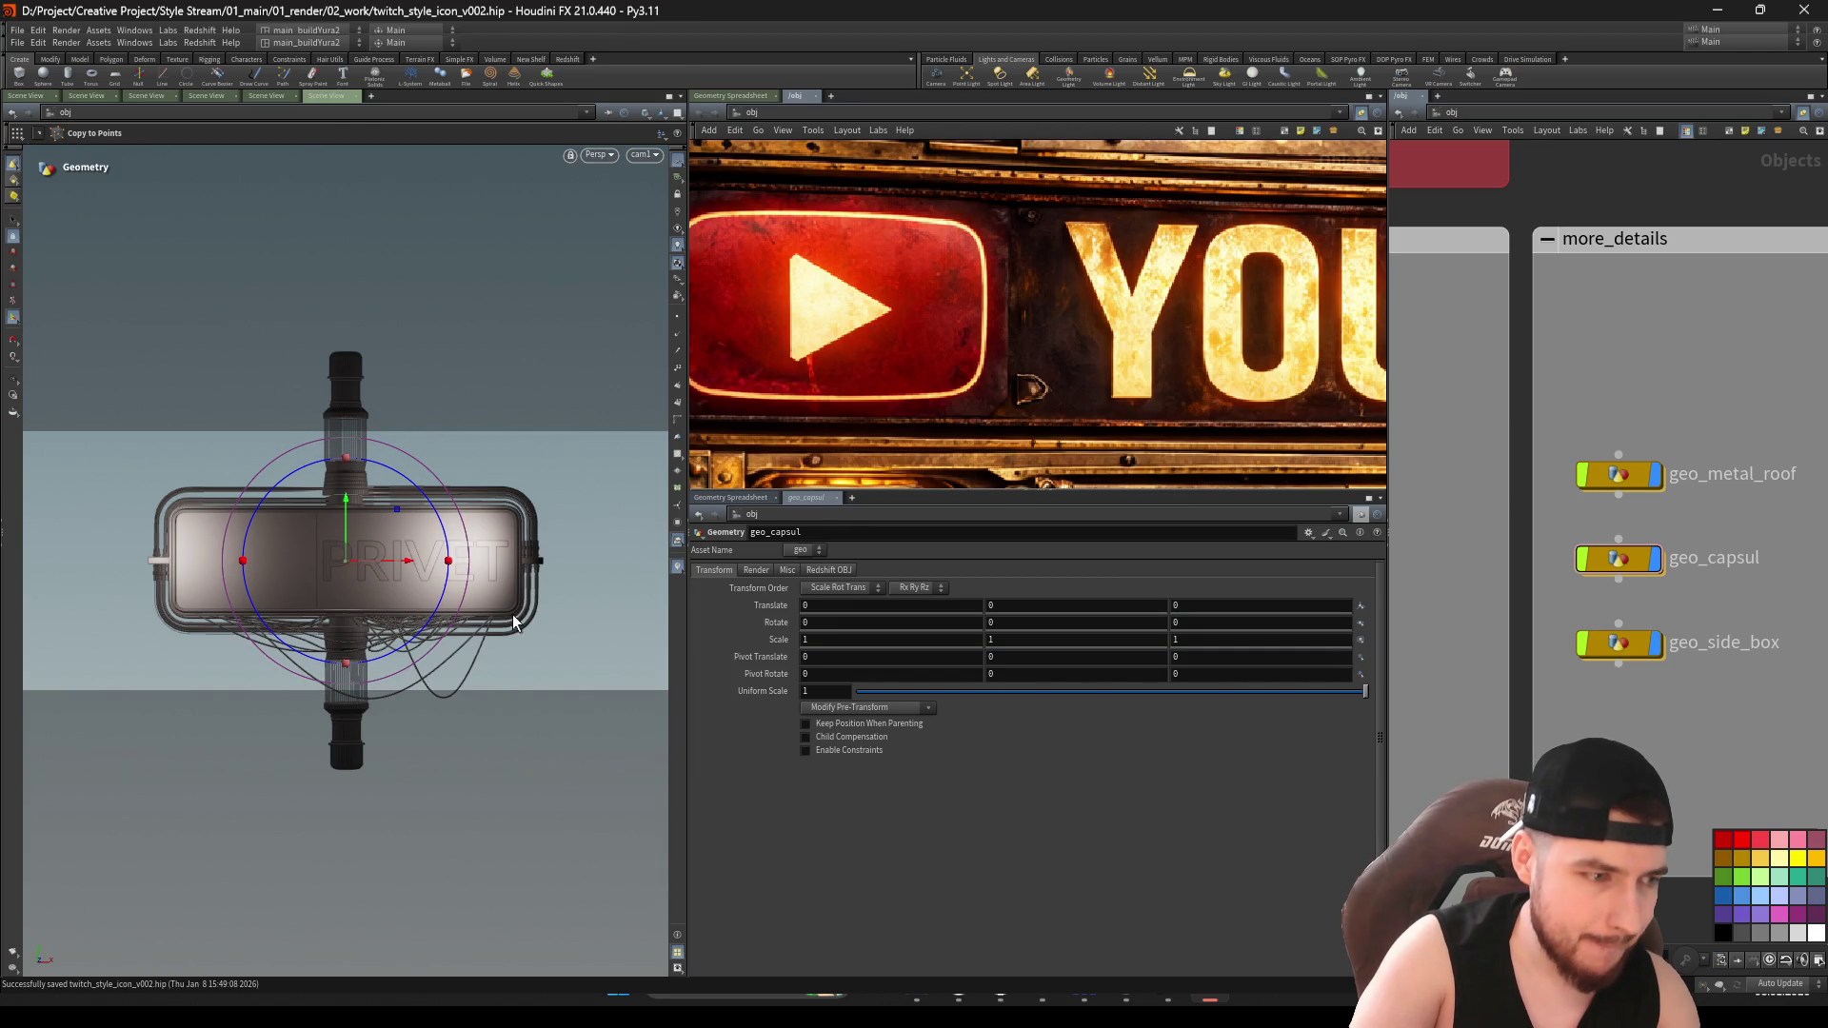
# Orbit around the capsule's lower cylinder and cables to inspect them
pyautogui.press('Escape')
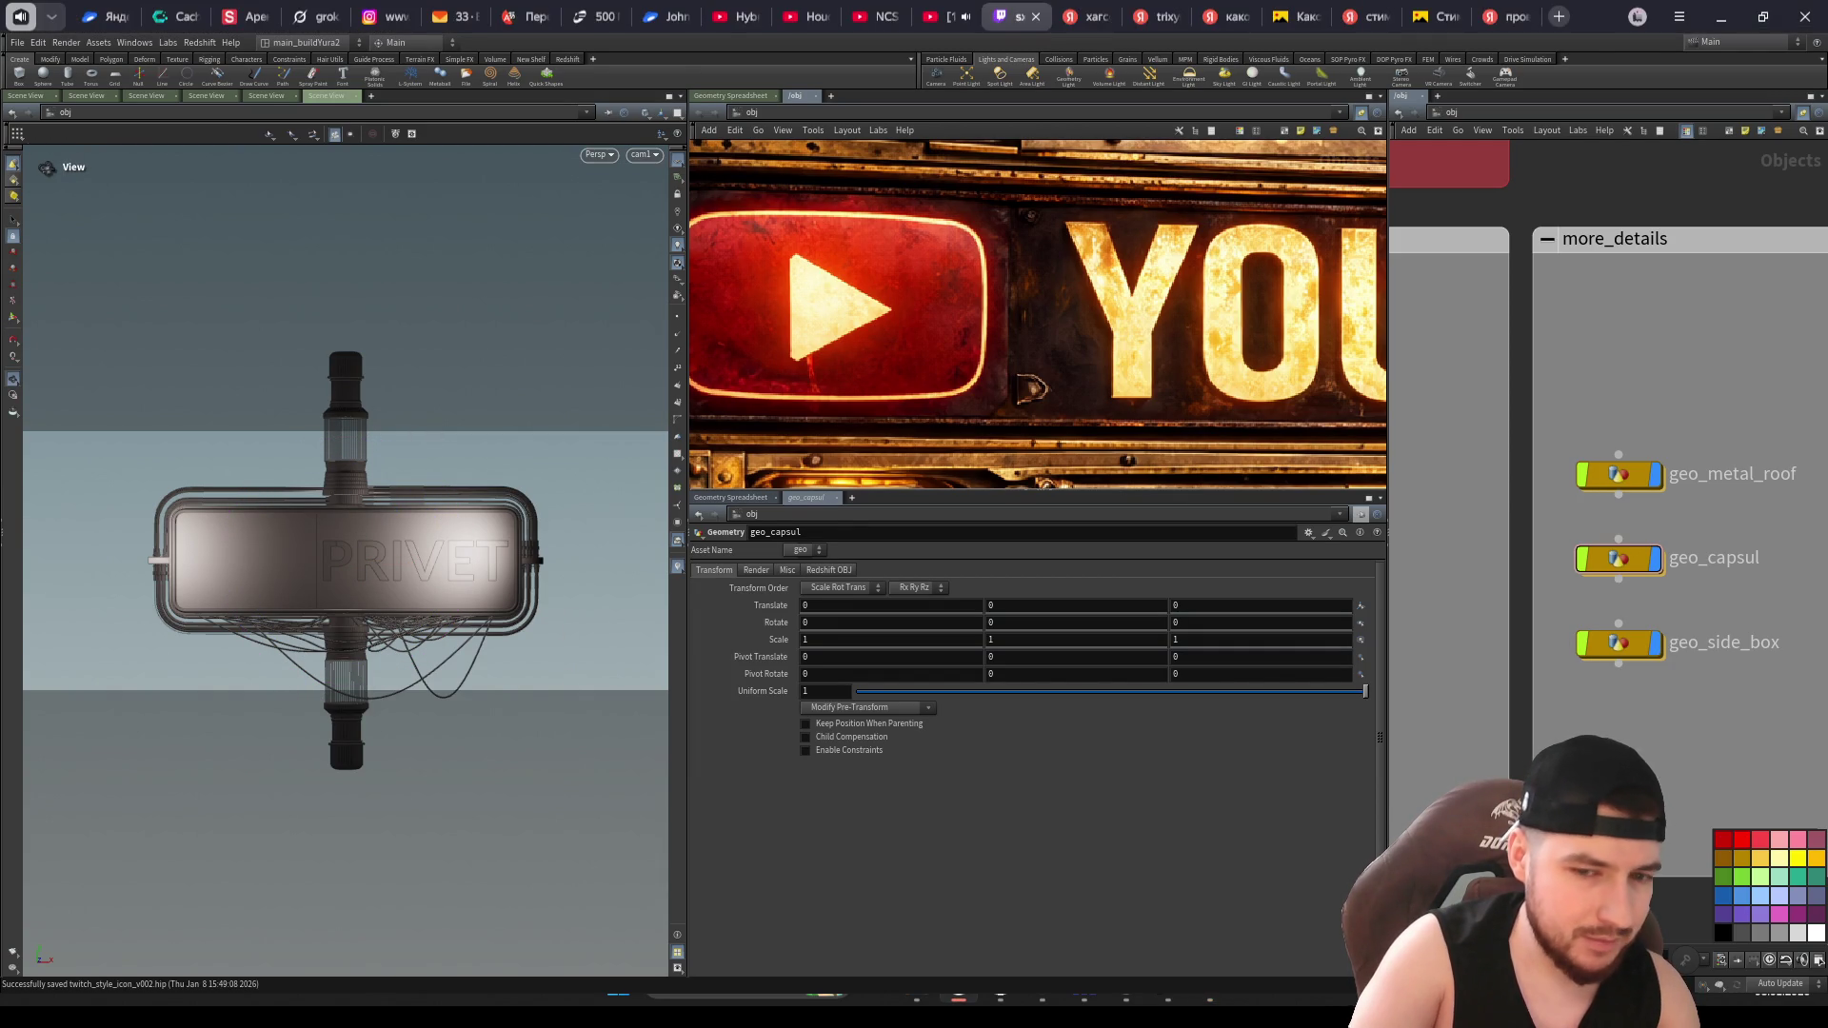
pyautogui.moveTo(302, 696)
pyautogui.mouseDown()
pyautogui.moveTo(522, 591)
pyautogui.moveTo(583, 530)
pyautogui.moveTo(534, 571)
pyautogui.moveTo(343, 568)
pyautogui.moveTo(437, 657)
pyautogui.moveTo(424, 552)
pyautogui.moveTo(564, 655)
pyautogui.mouseUp()
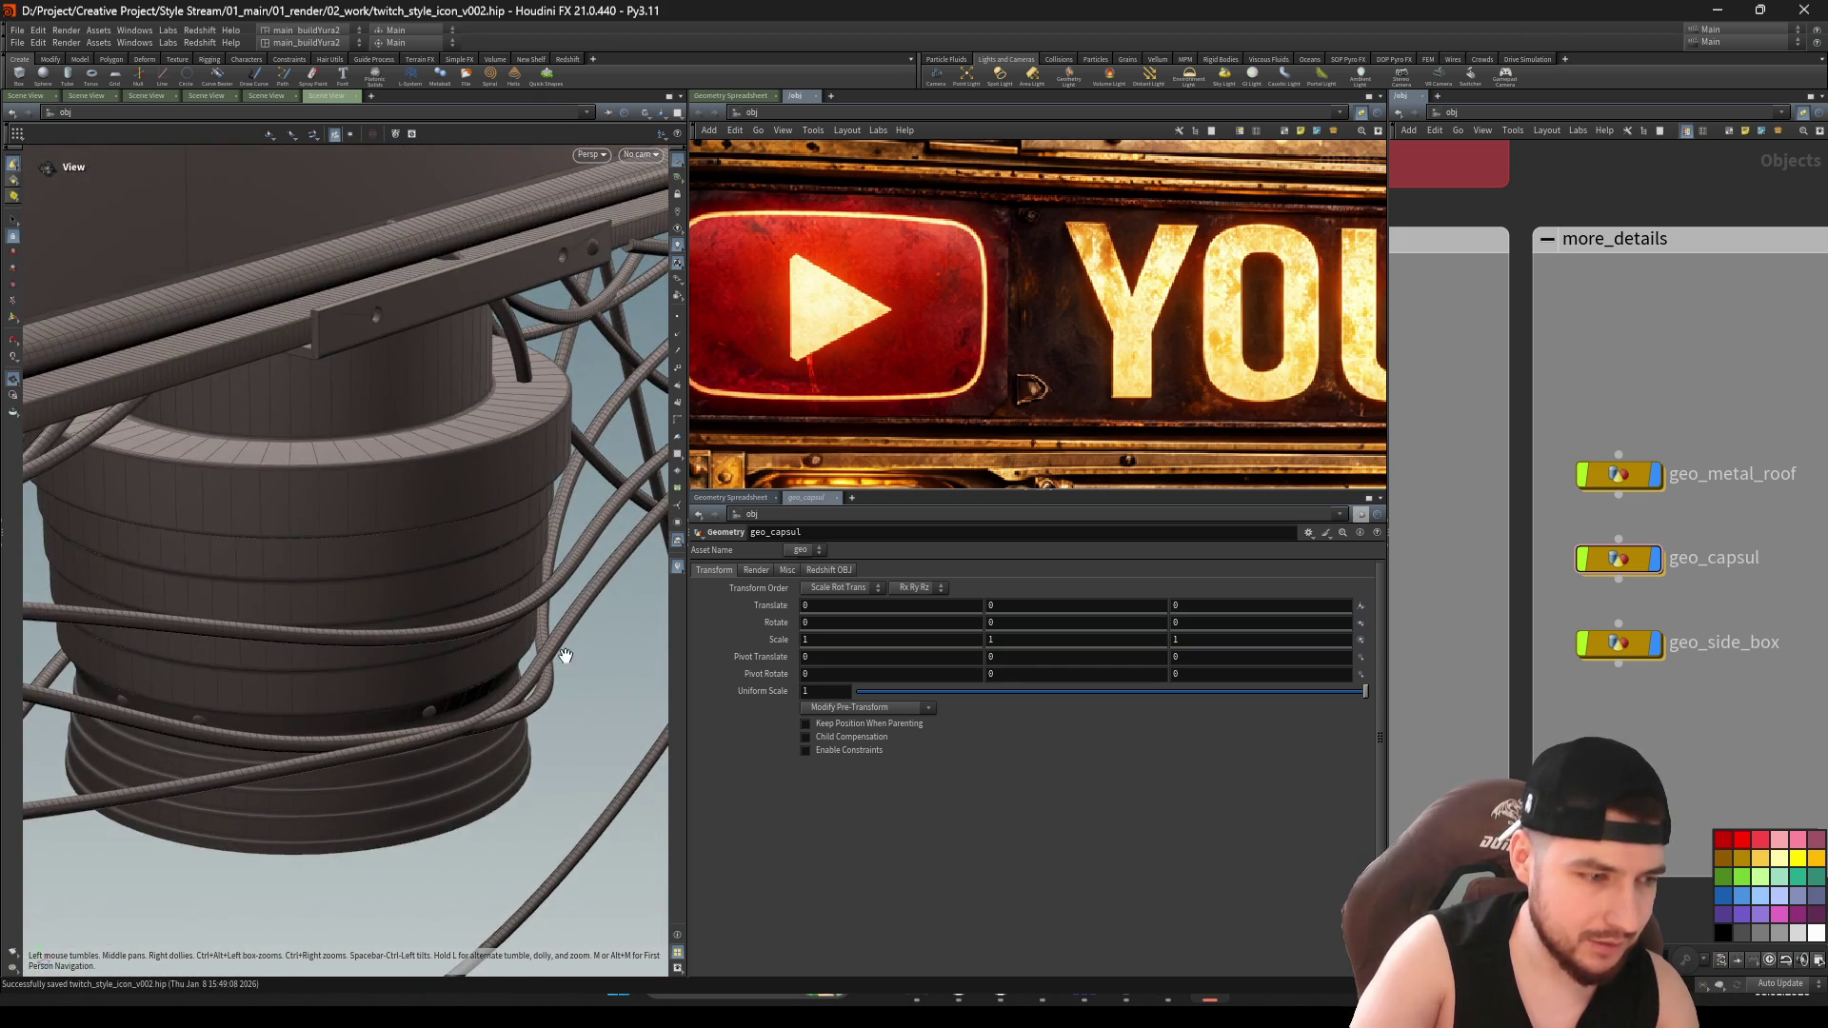
pyautogui.moveTo(456, 696)
pyautogui.mouseDown()
pyautogui.moveTo(437, 702)
pyautogui.moveTo(440, 580)
pyautogui.moveTo(546, 579)
pyautogui.mouseUp()
pyautogui.press('s')
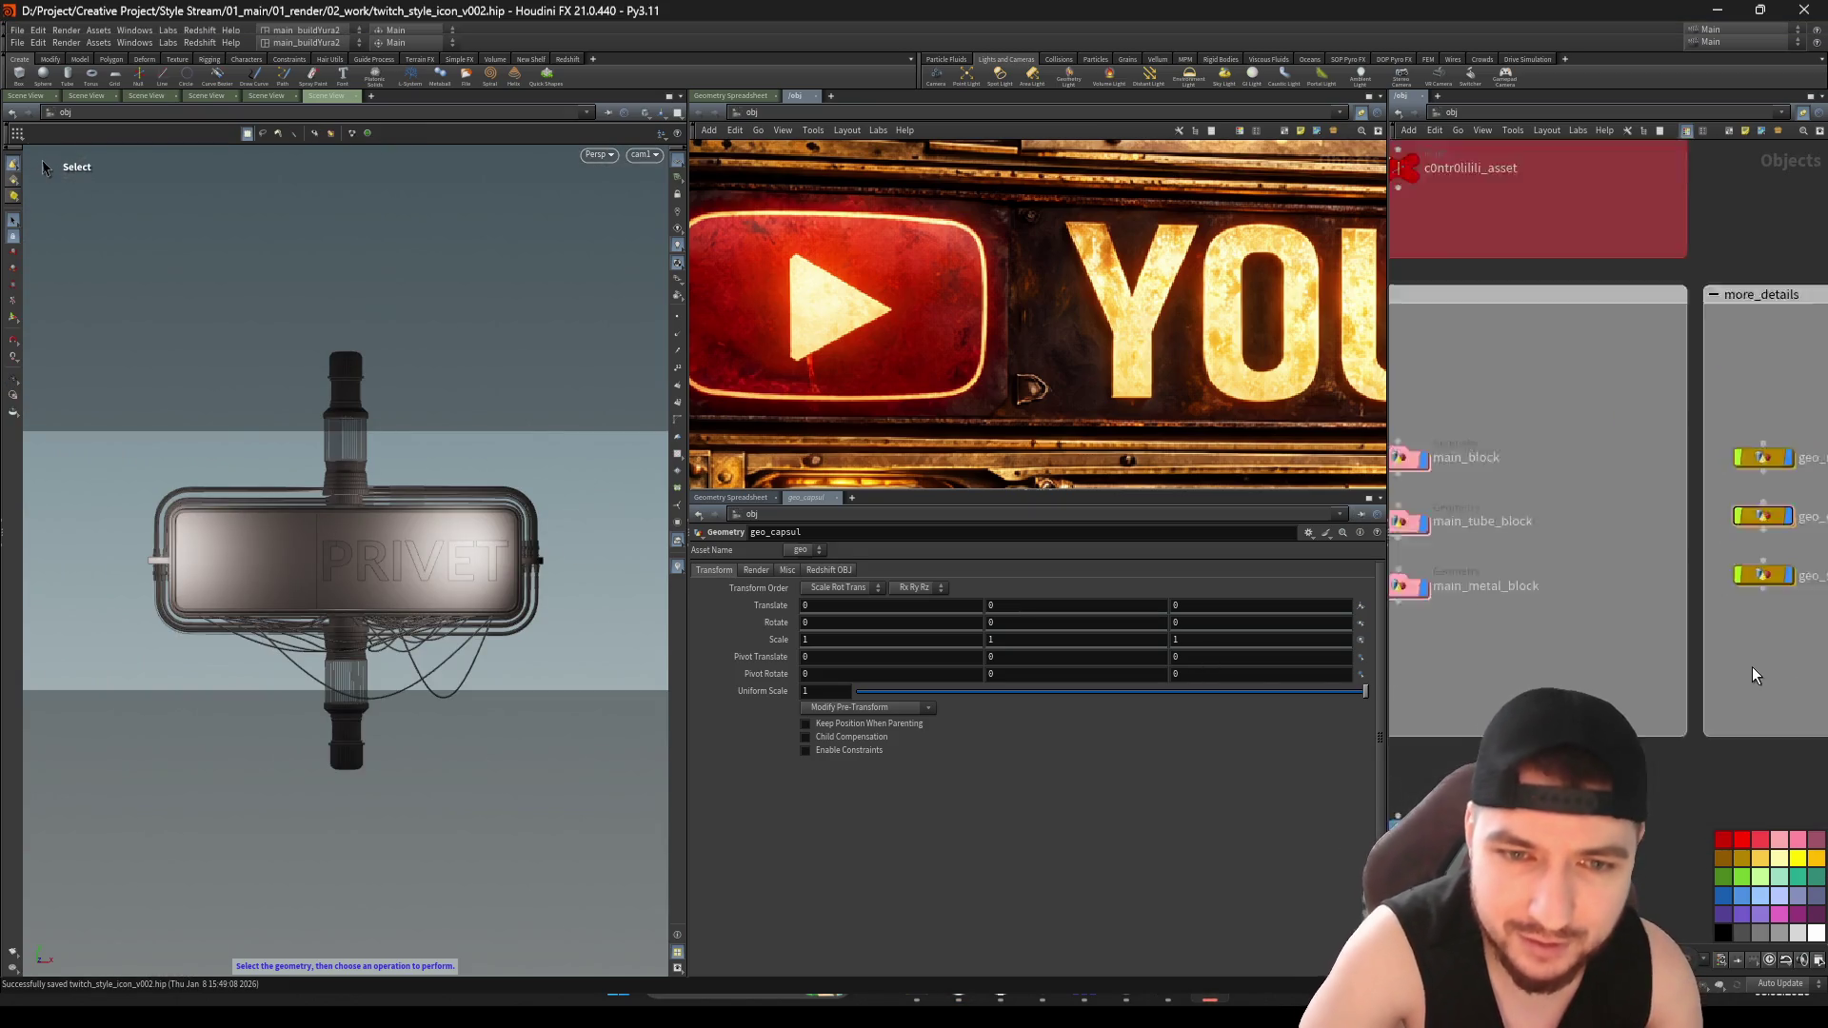
# Select main_tube_block, main_metal_block, then the c0ntr0lilili_asset controller to show its parameters
pyautogui.click(1550, 527)
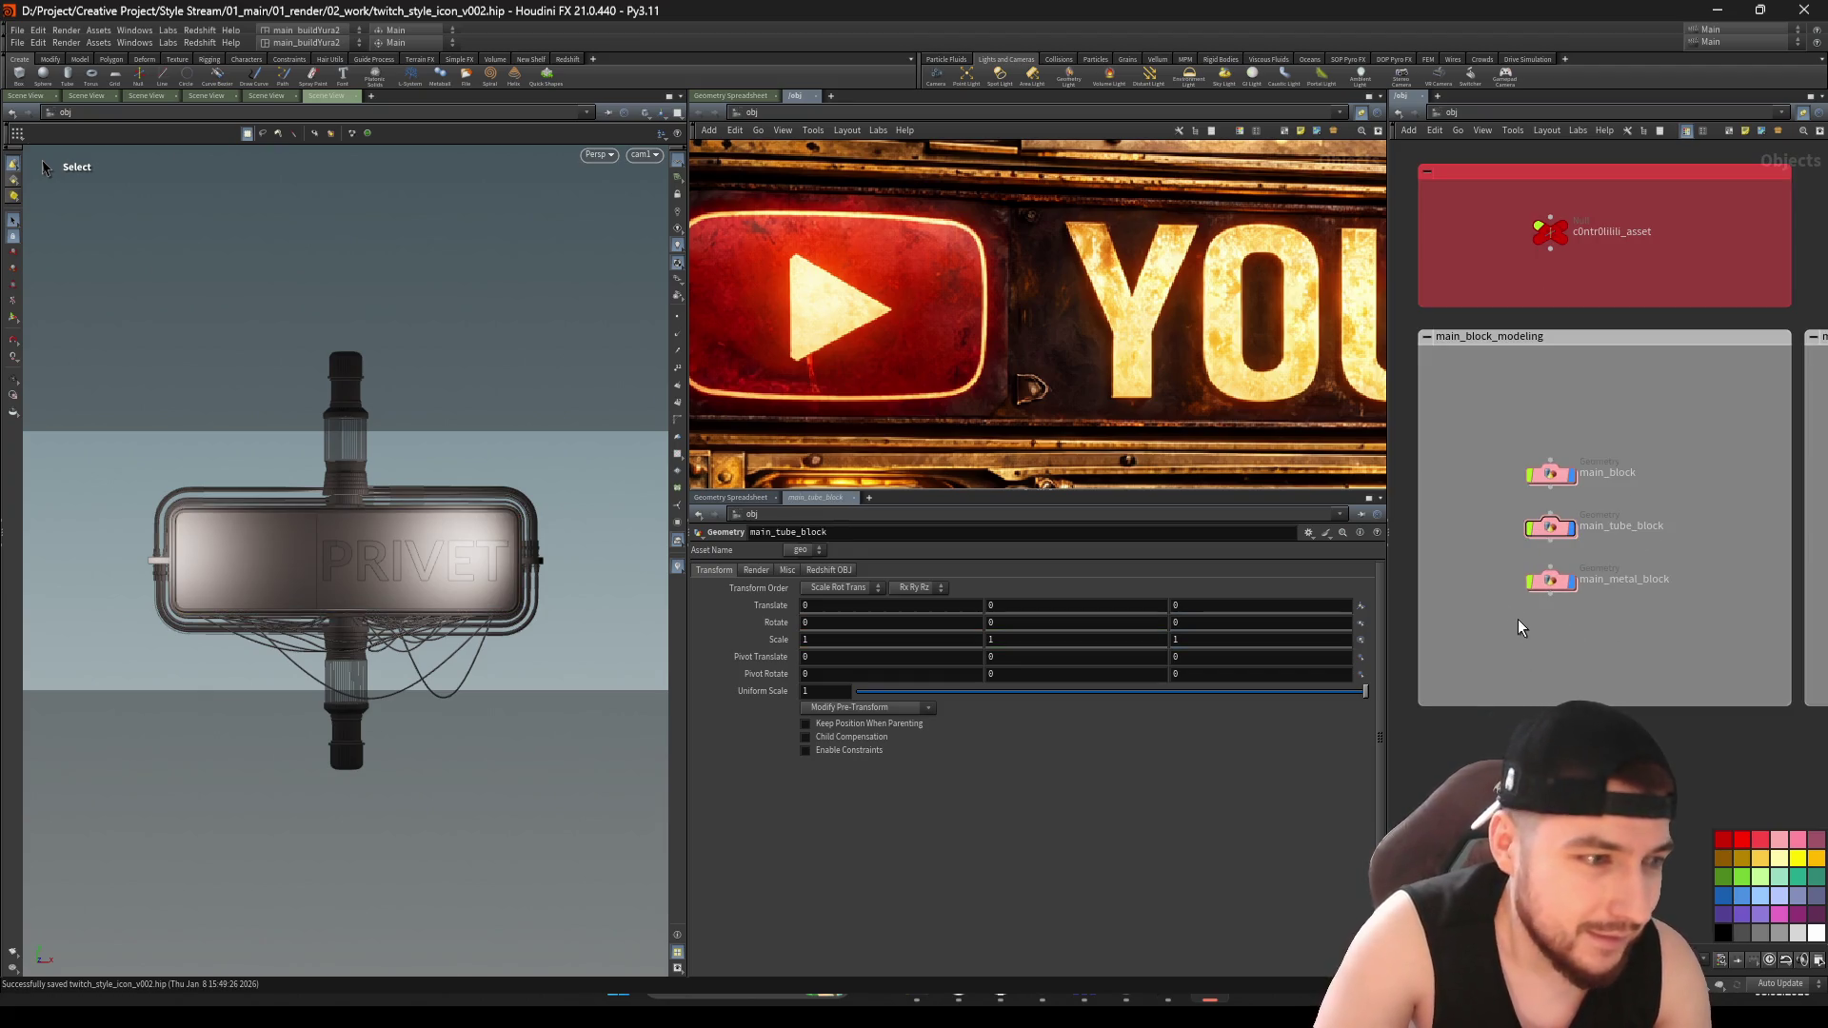
pyautogui.click(1550, 580)
pyautogui.scroll(1, 1485, 583)
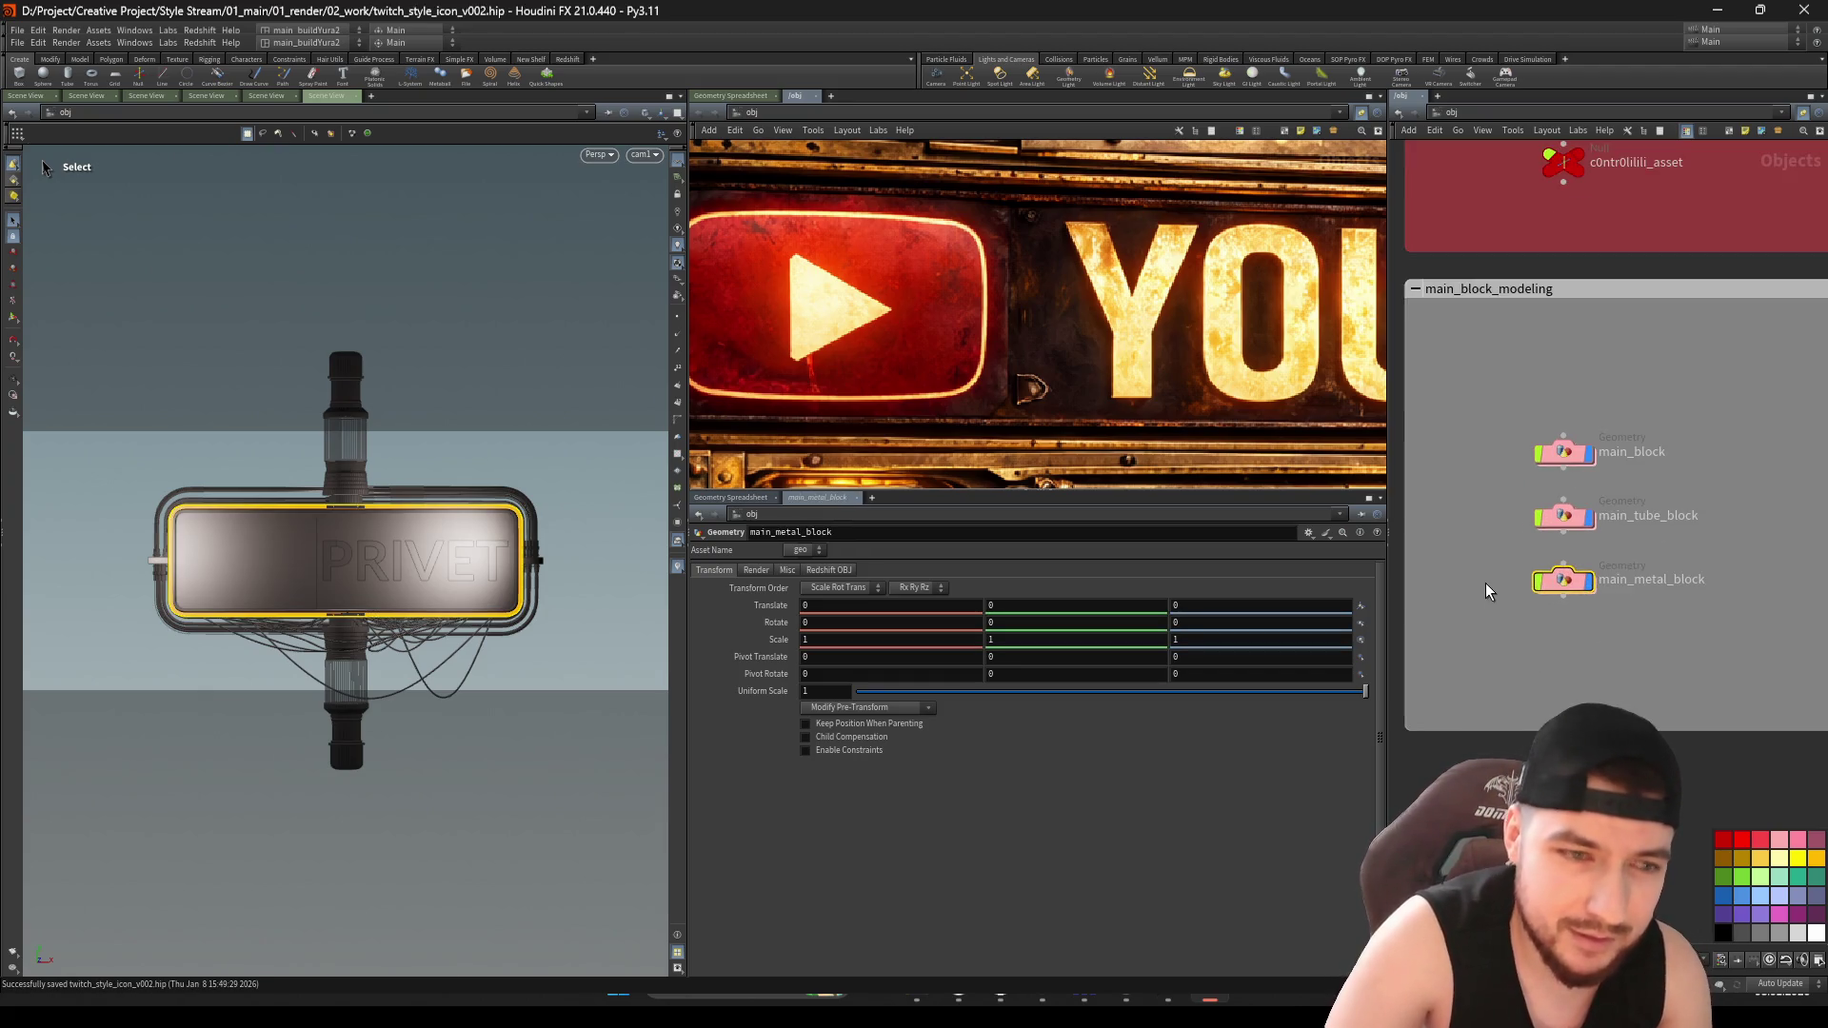
pyautogui.scroll(-3, 1492, 609)
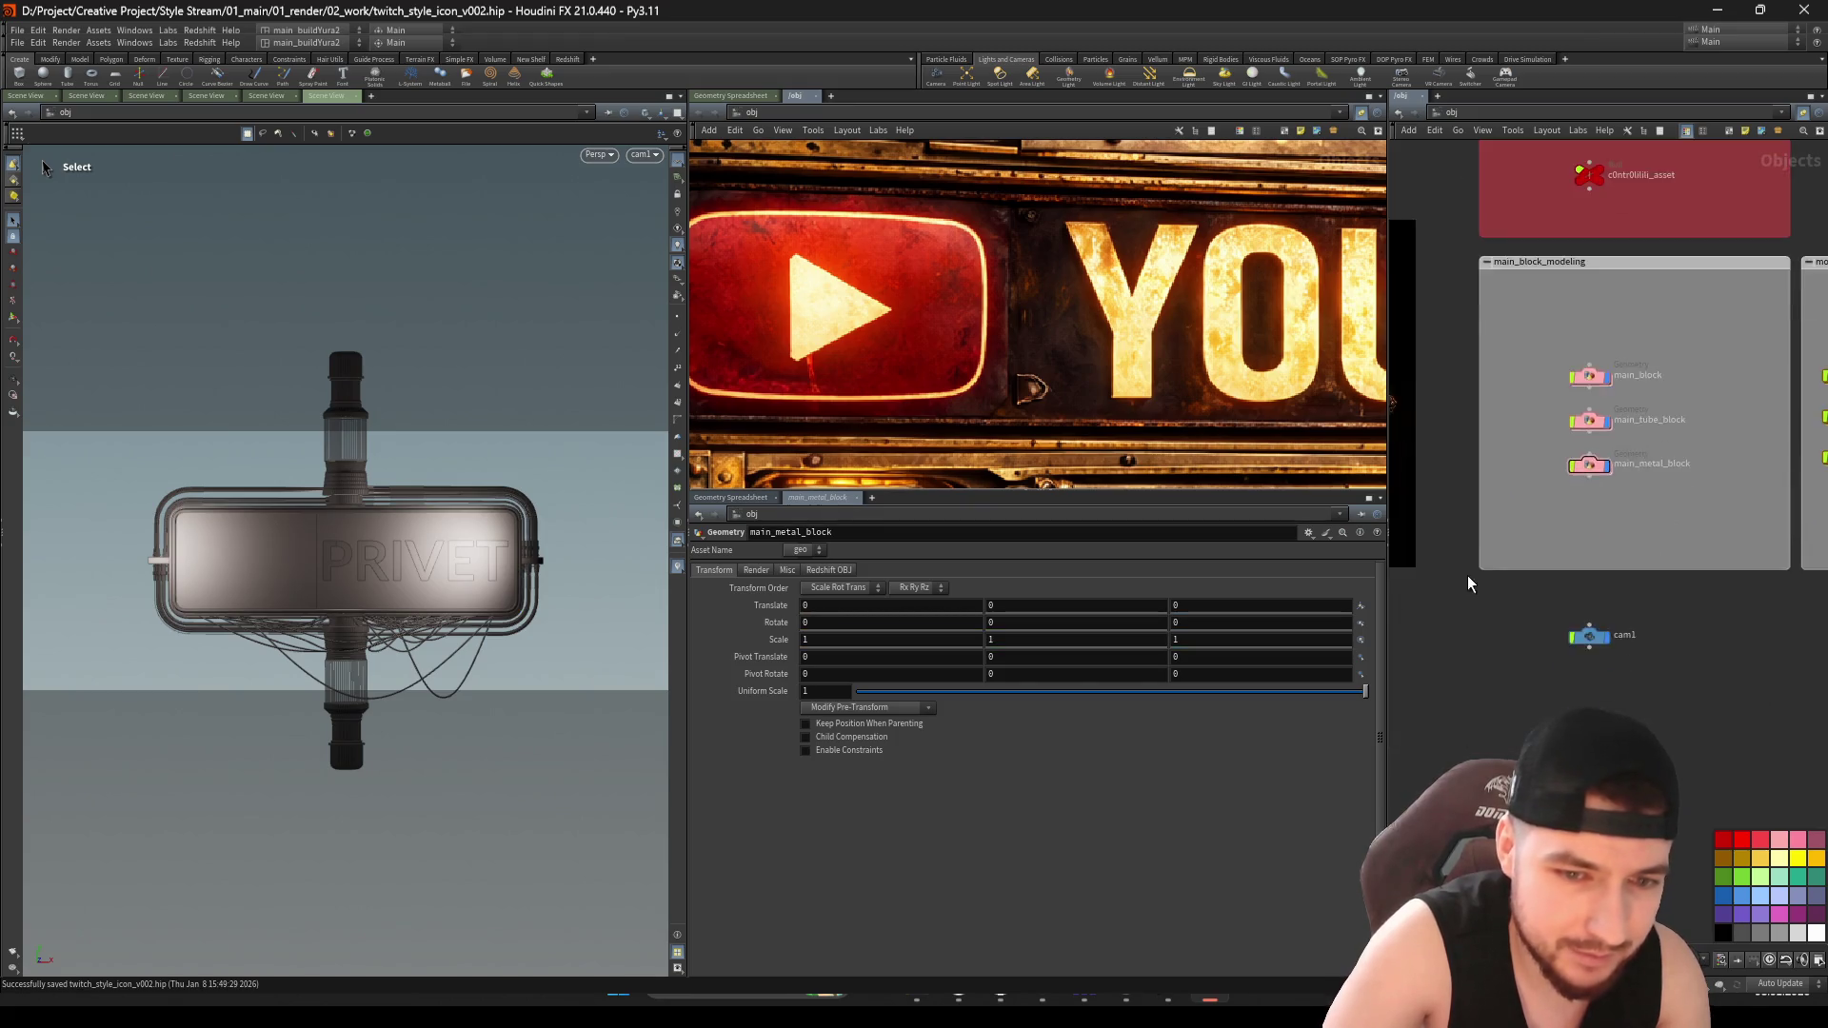
pyautogui.scroll(1, 1504, 533)
pyautogui.click(1555, 515)
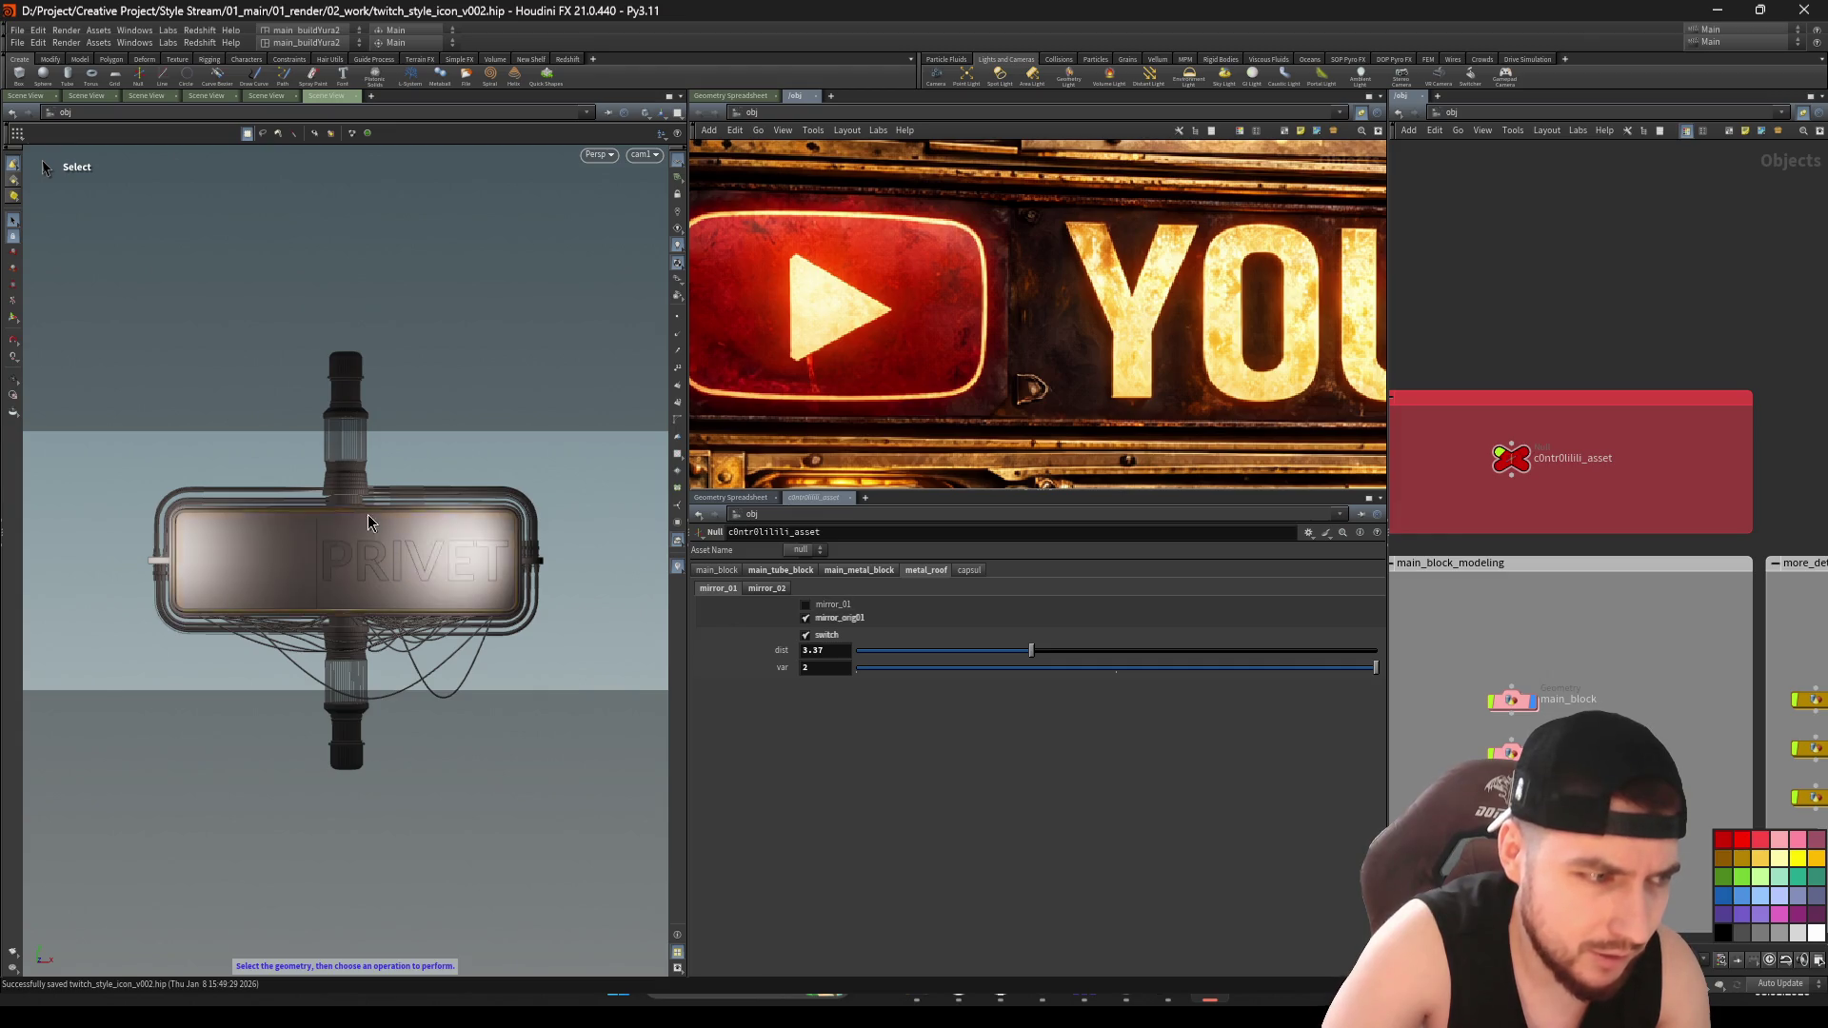
# Toggle mirror_01, turn switch back on, lower dist from 3.37 to 2.2, and set var to 1
pyautogui.scroll(10, 429, 460)
pyautogui.click(814, 606)
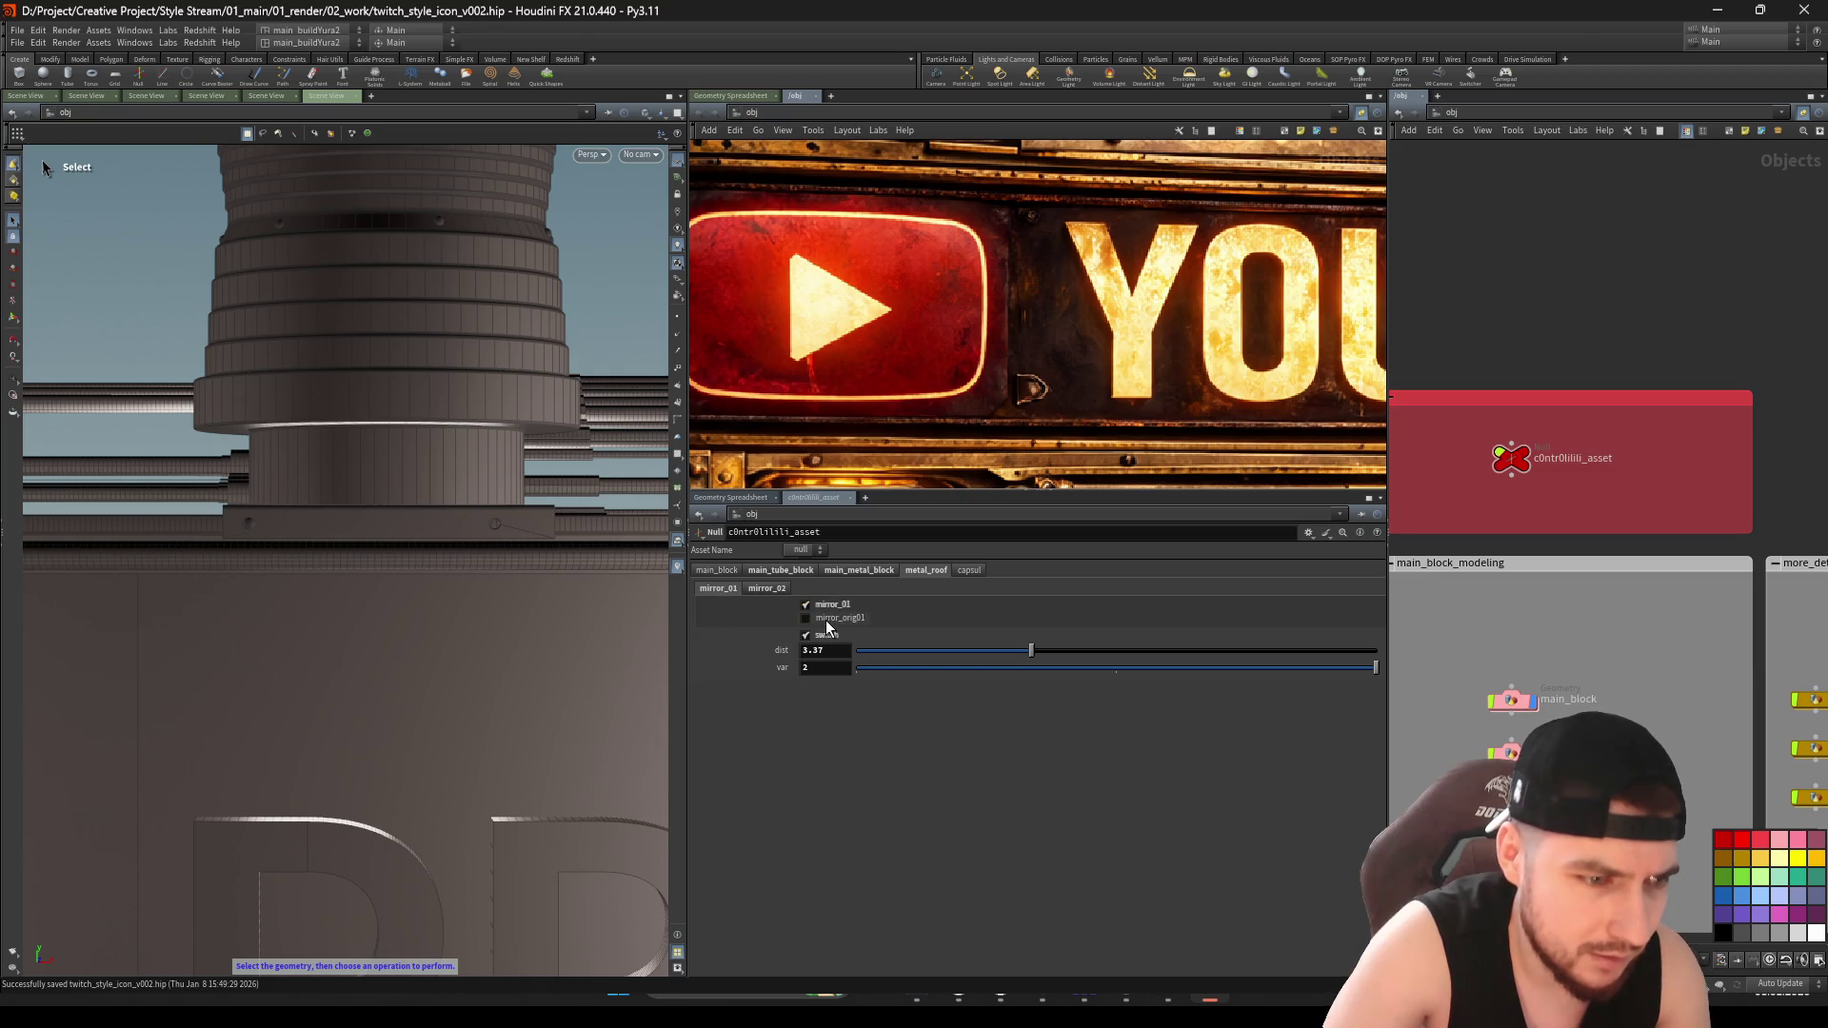
pyautogui.scroll(3, 620, 506)
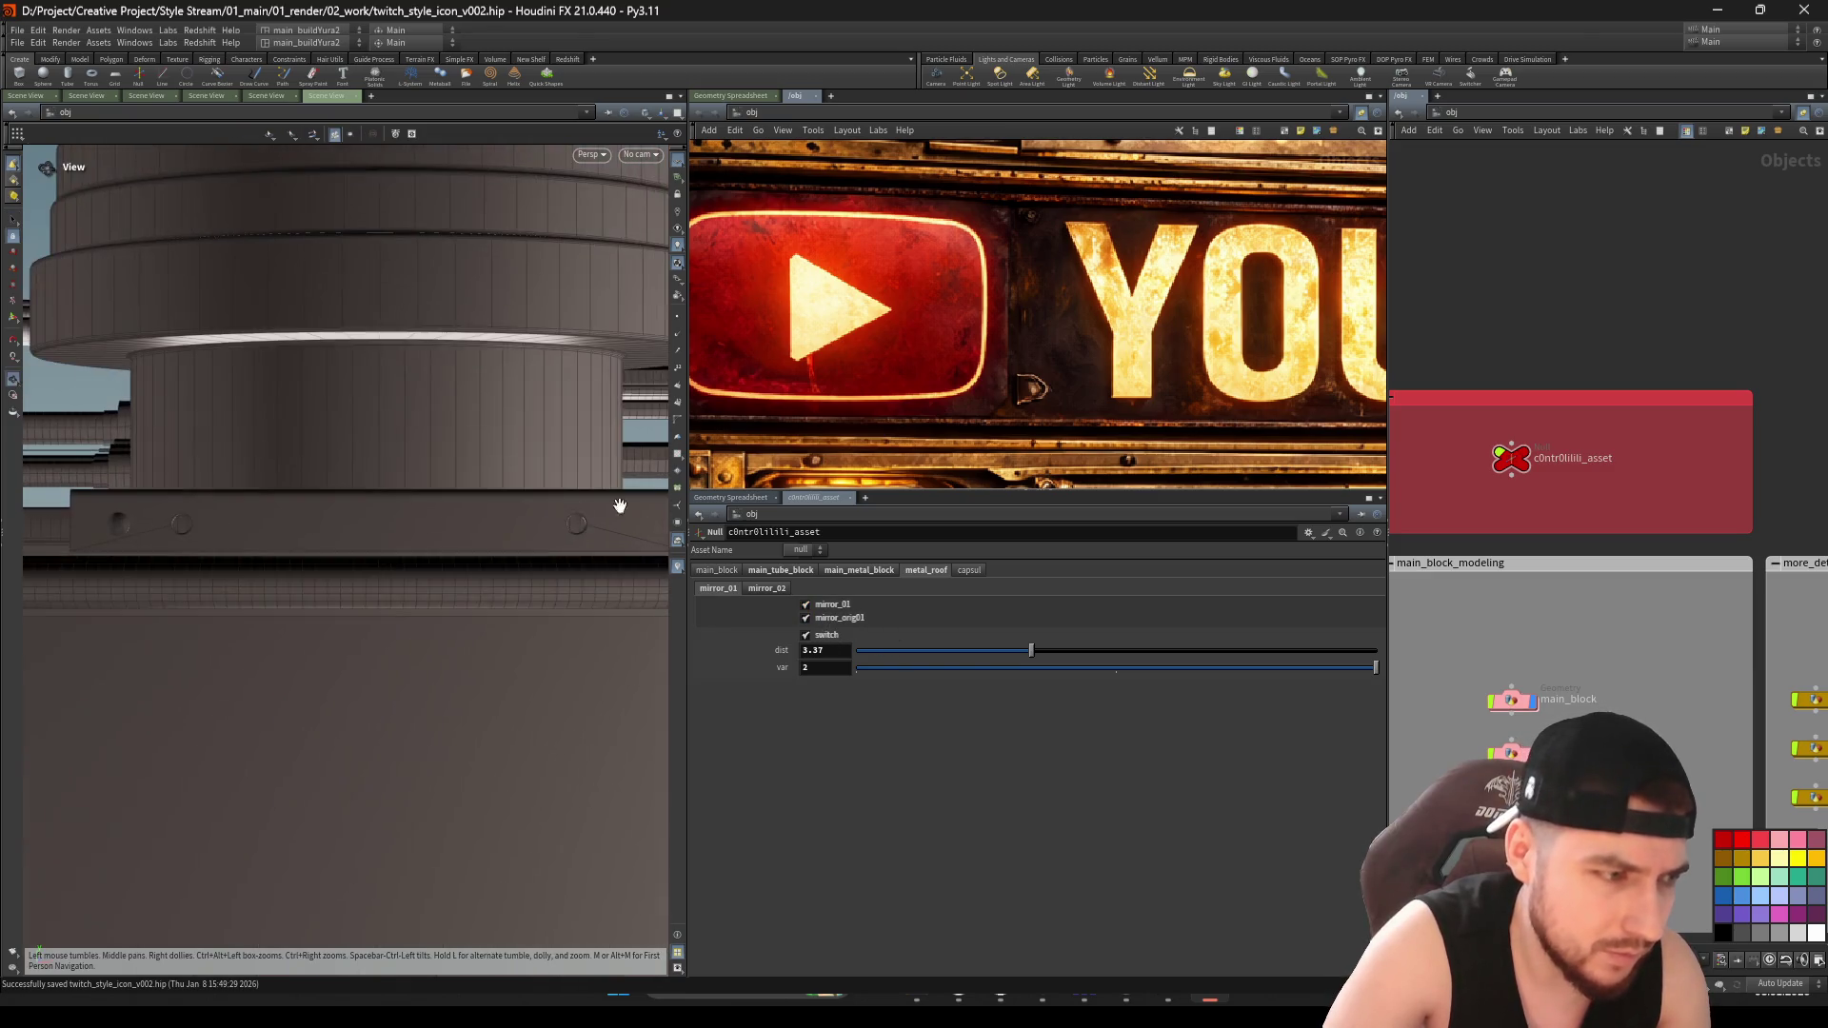
pyautogui.scroll(1, 557, 585)
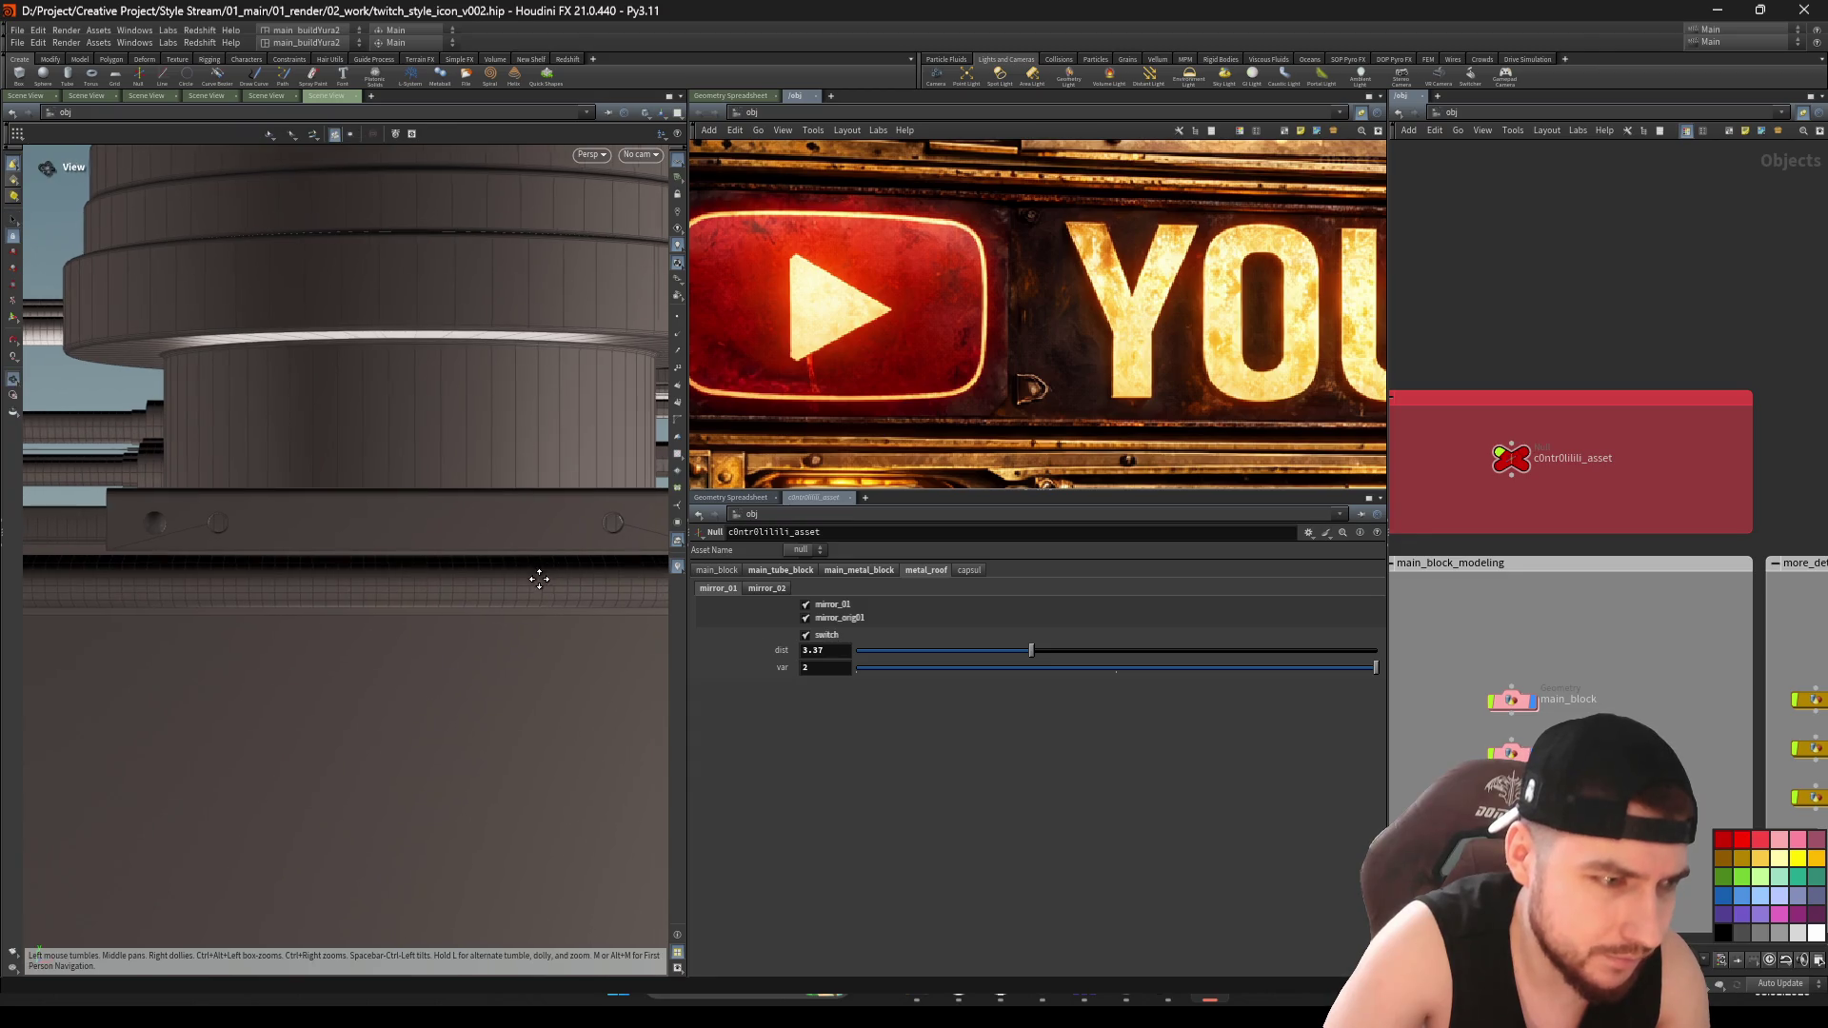
pyautogui.click(805, 635)
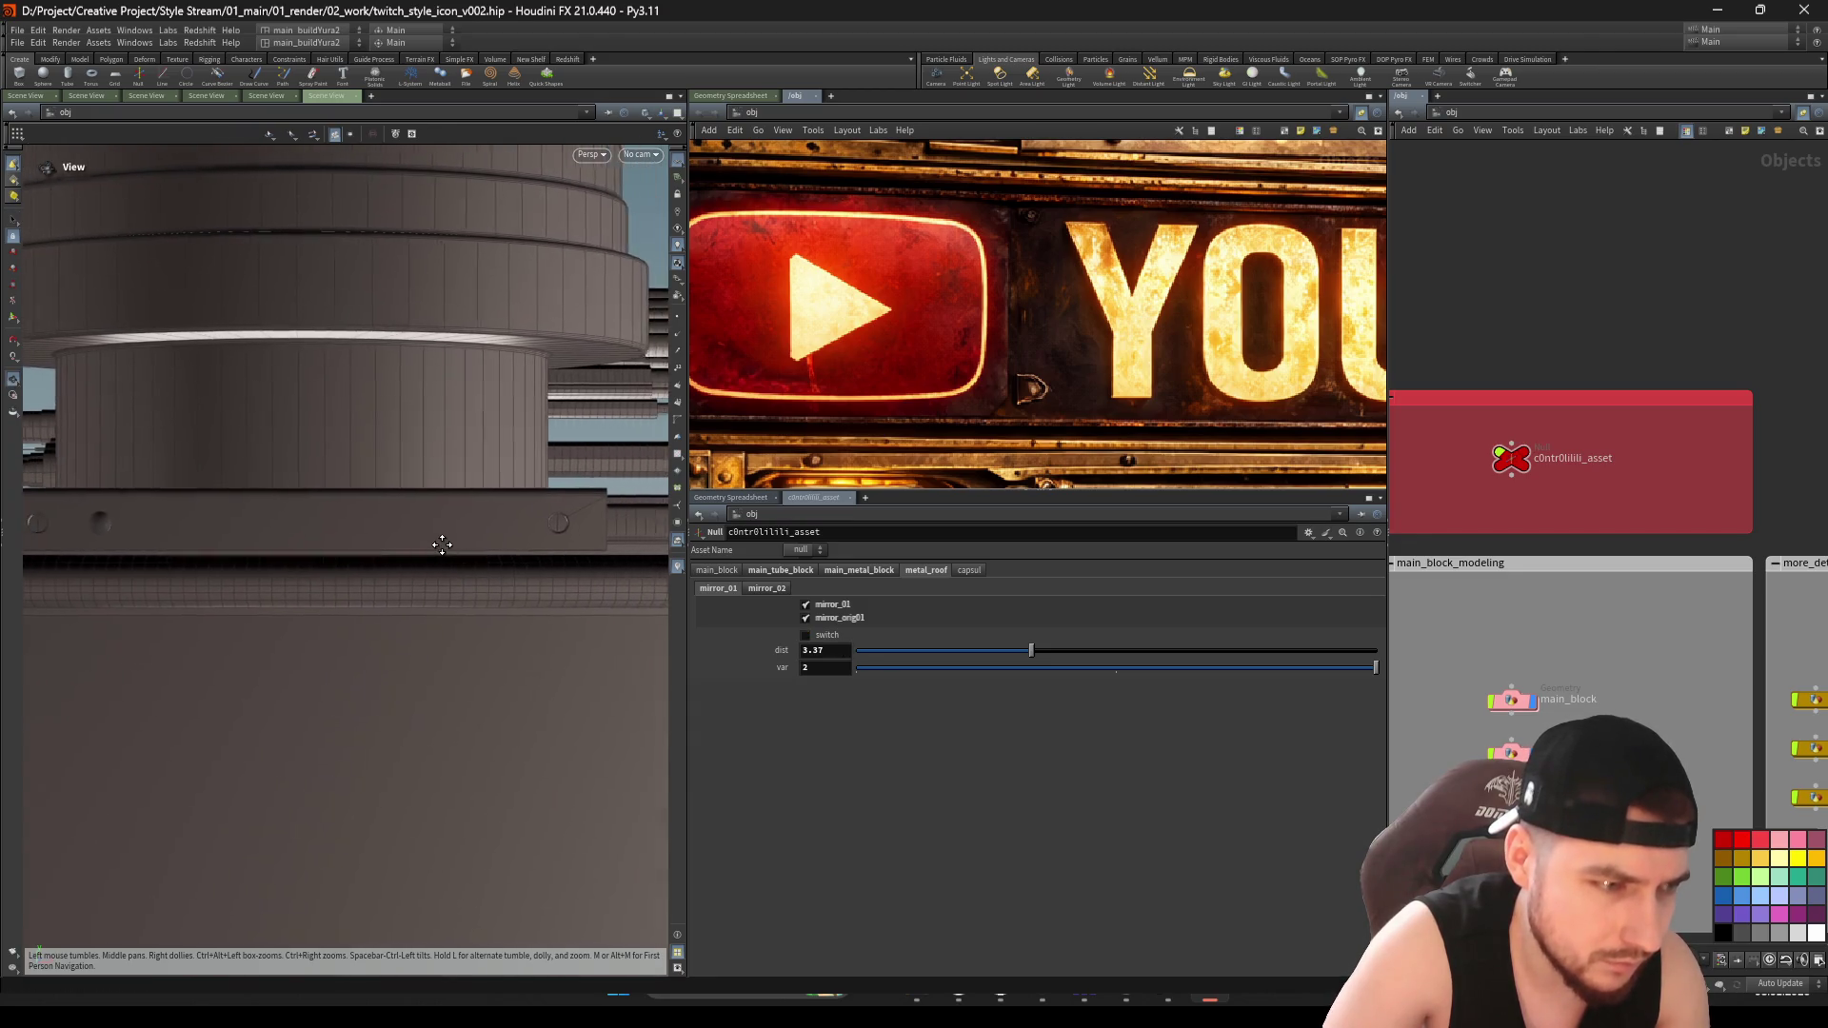
pyautogui.moveTo(963, 652); pyautogui.dragTo(971, 655)
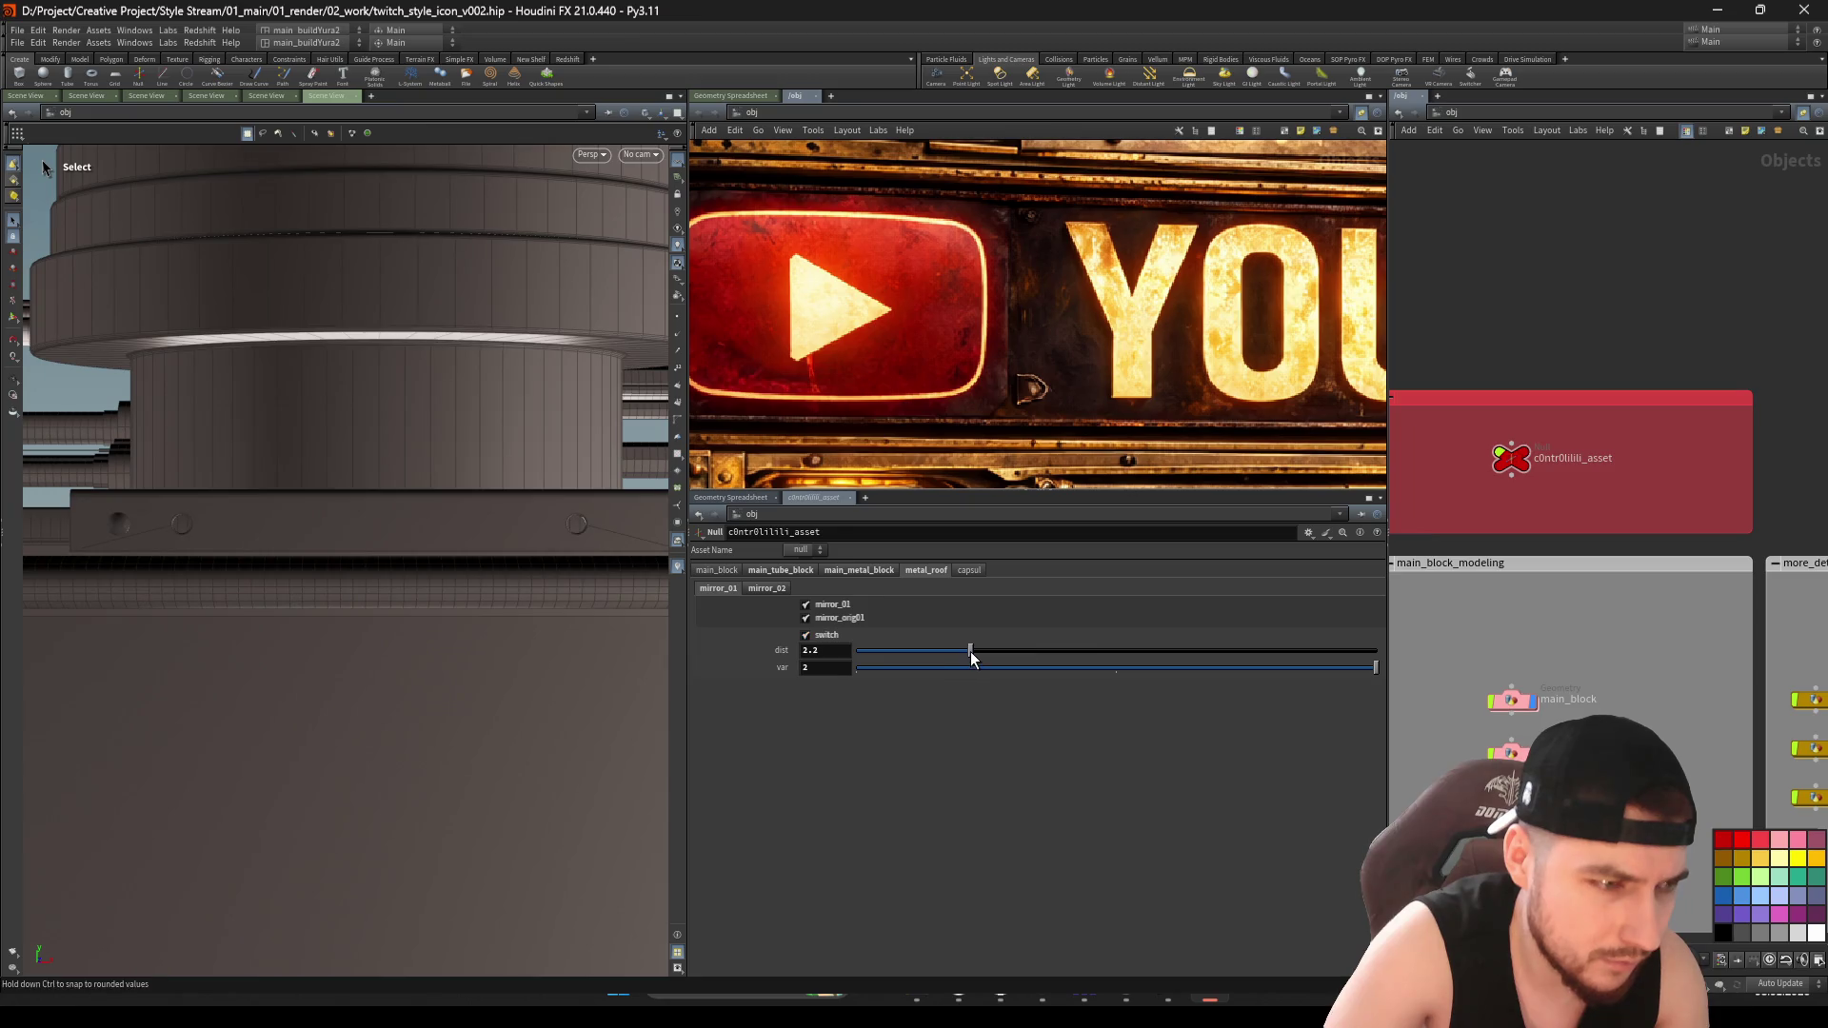
pyautogui.click(935, 668)
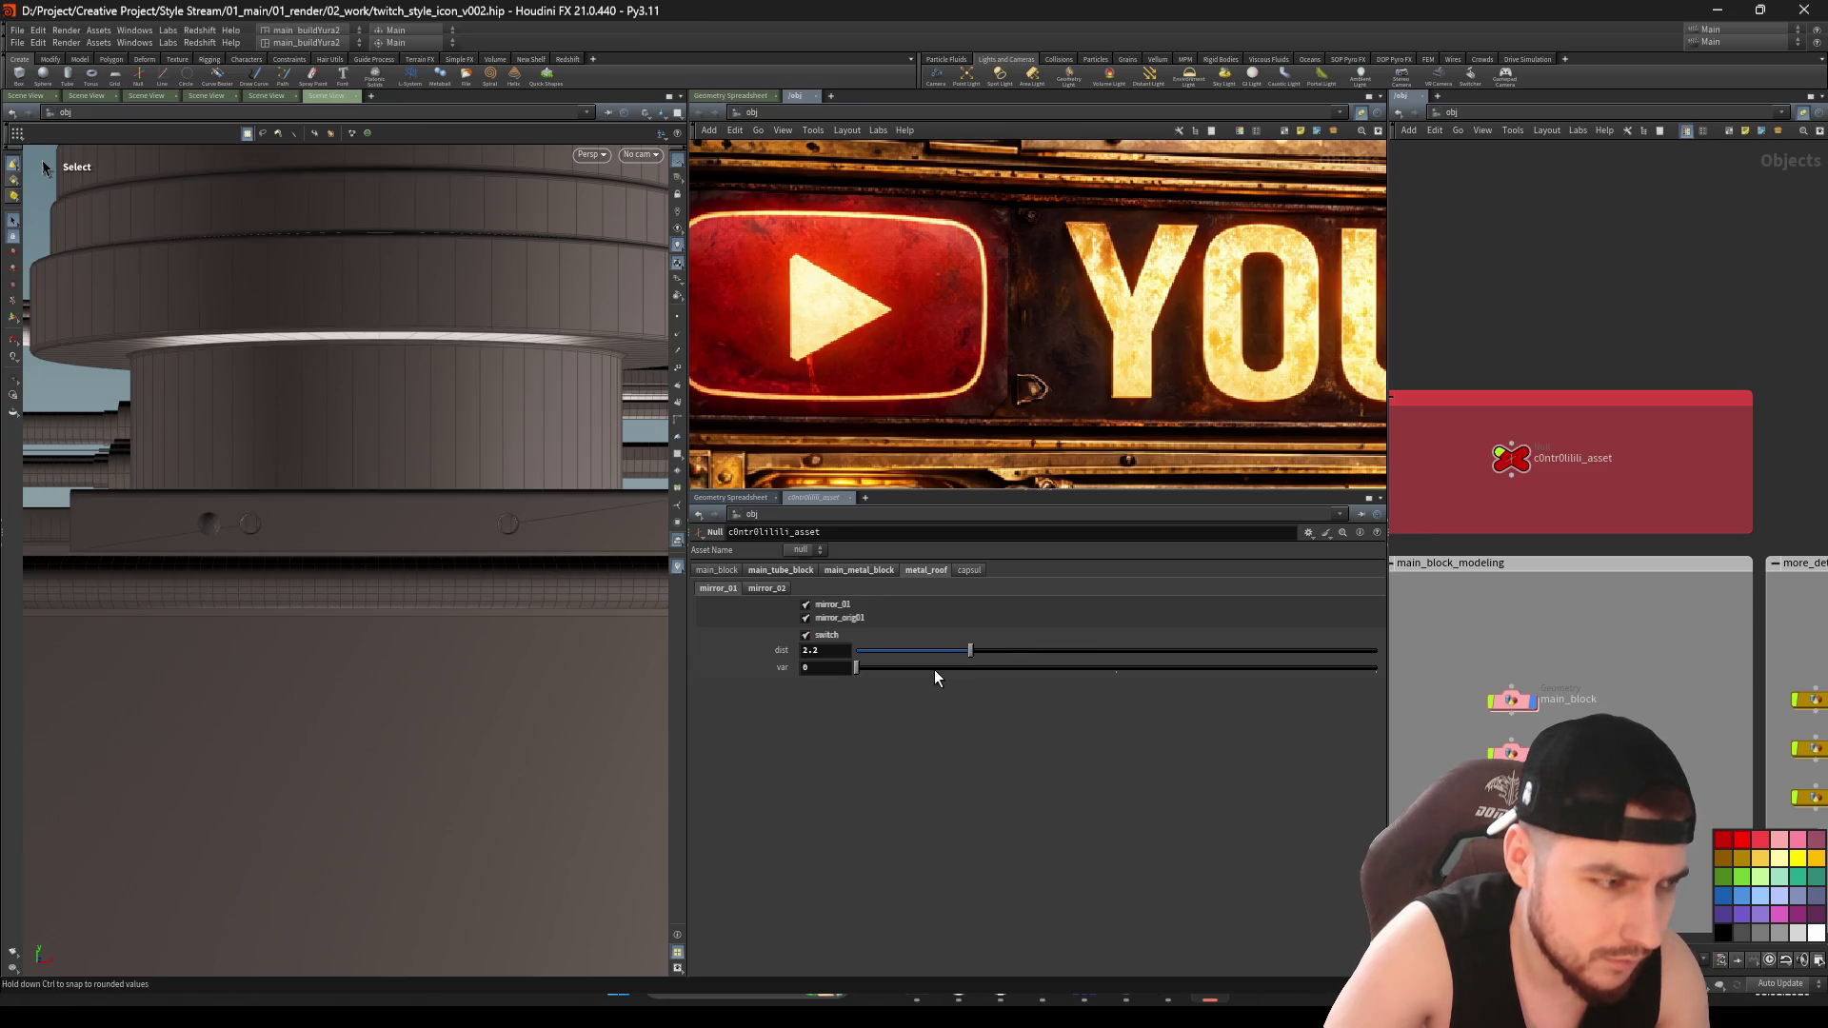
pyautogui.click(1026, 668)
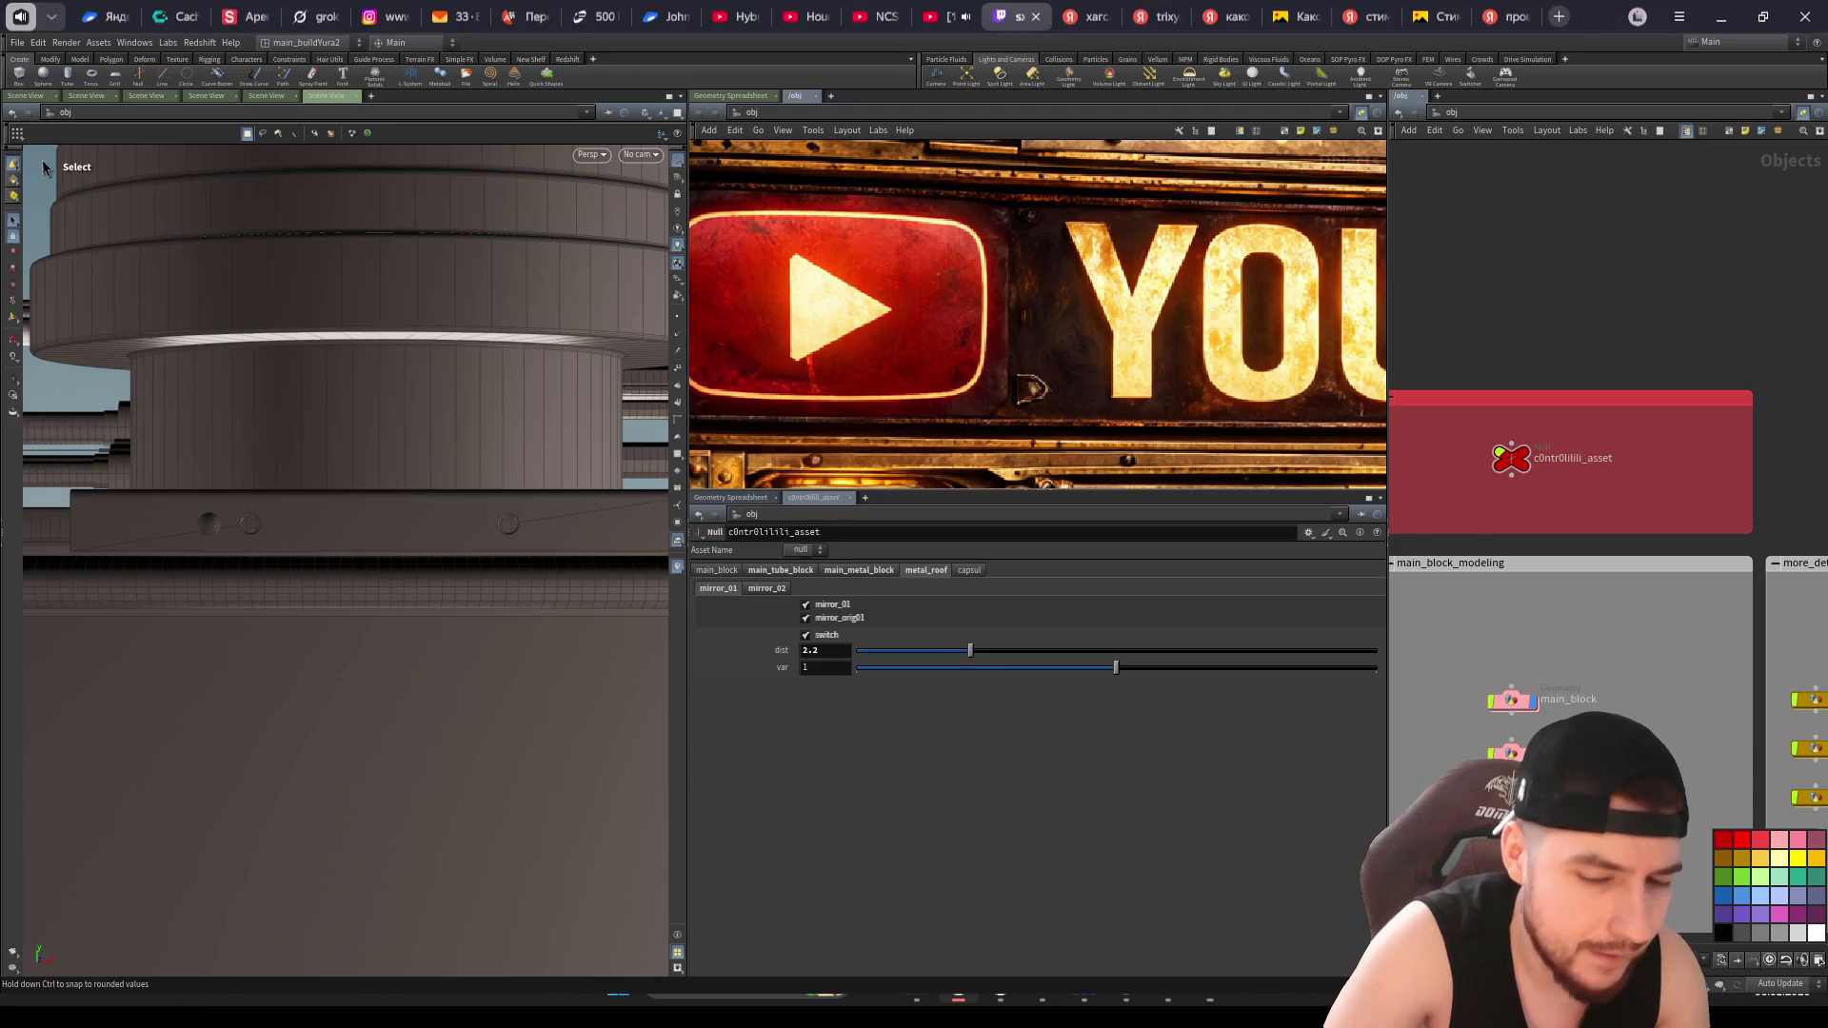
# Orbit to the PR lettering and pan down to the cylinder above the letters
pyautogui.press('Escape')
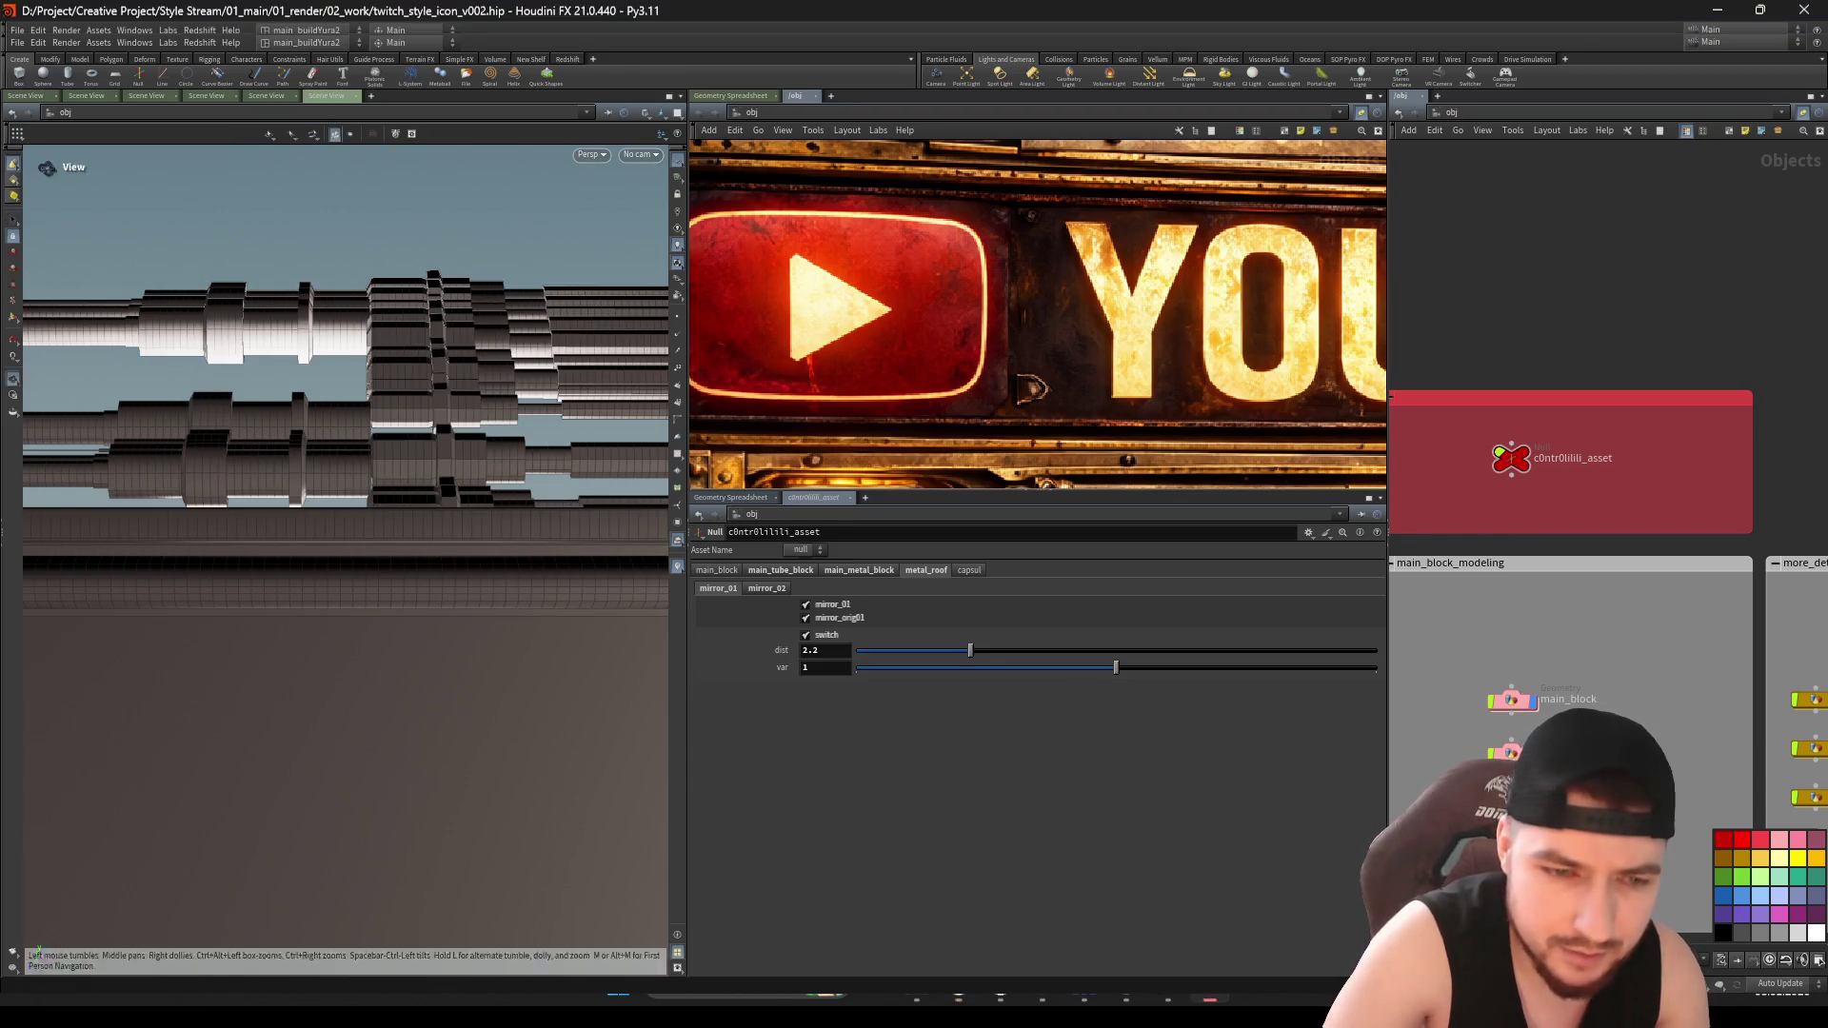
pyautogui.moveTo(394, 545)
pyautogui.mouseDown()
pyautogui.moveTo(294, 584)
pyautogui.moveTo(507, 507)
pyautogui.moveTo(432, 542)
pyautogui.moveTo(413, 420)
pyautogui.moveTo(448, 533)
pyautogui.mouseUp()
pyautogui.press('Escape')
pyautogui.press('Escape')
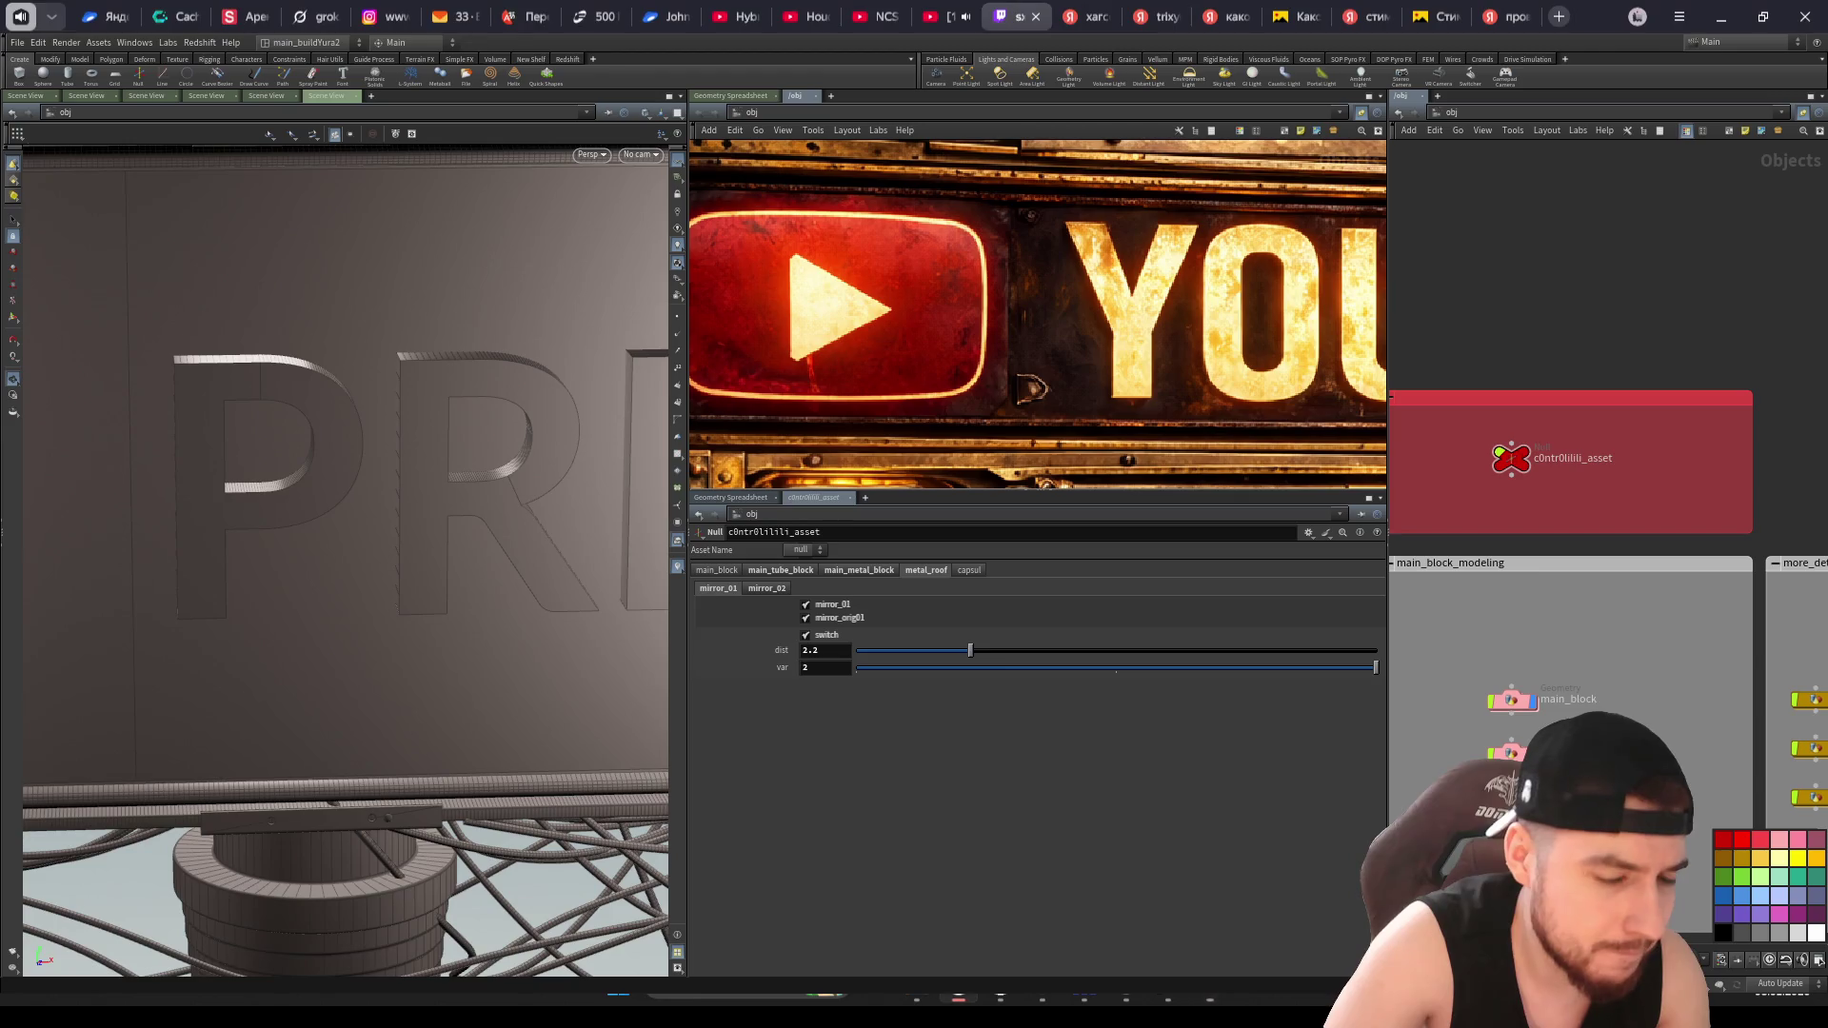
pyautogui.moveTo(345, 414); pyautogui.dragTo(381, 856, button='middle')
pyautogui.press('Escape')
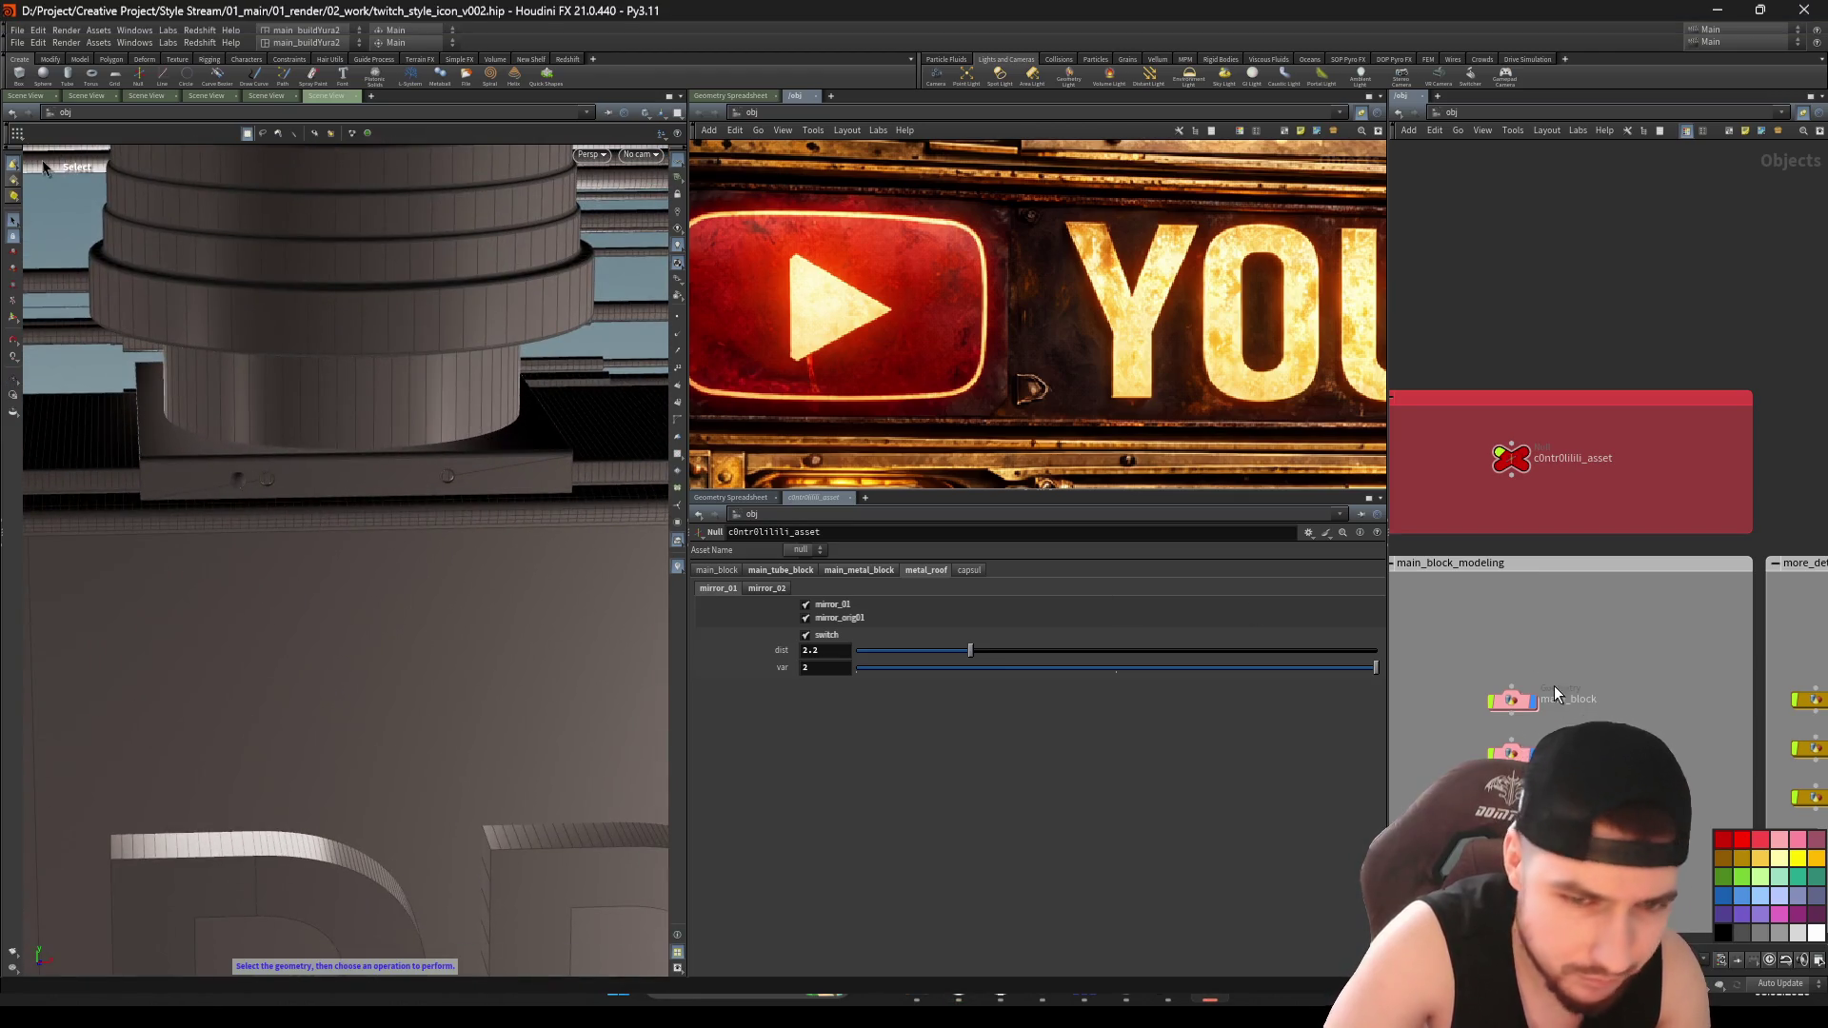
# Select geo_metal_roof and dive inside to its transform6 node
pyautogui.scroll(2, 1597, 609)
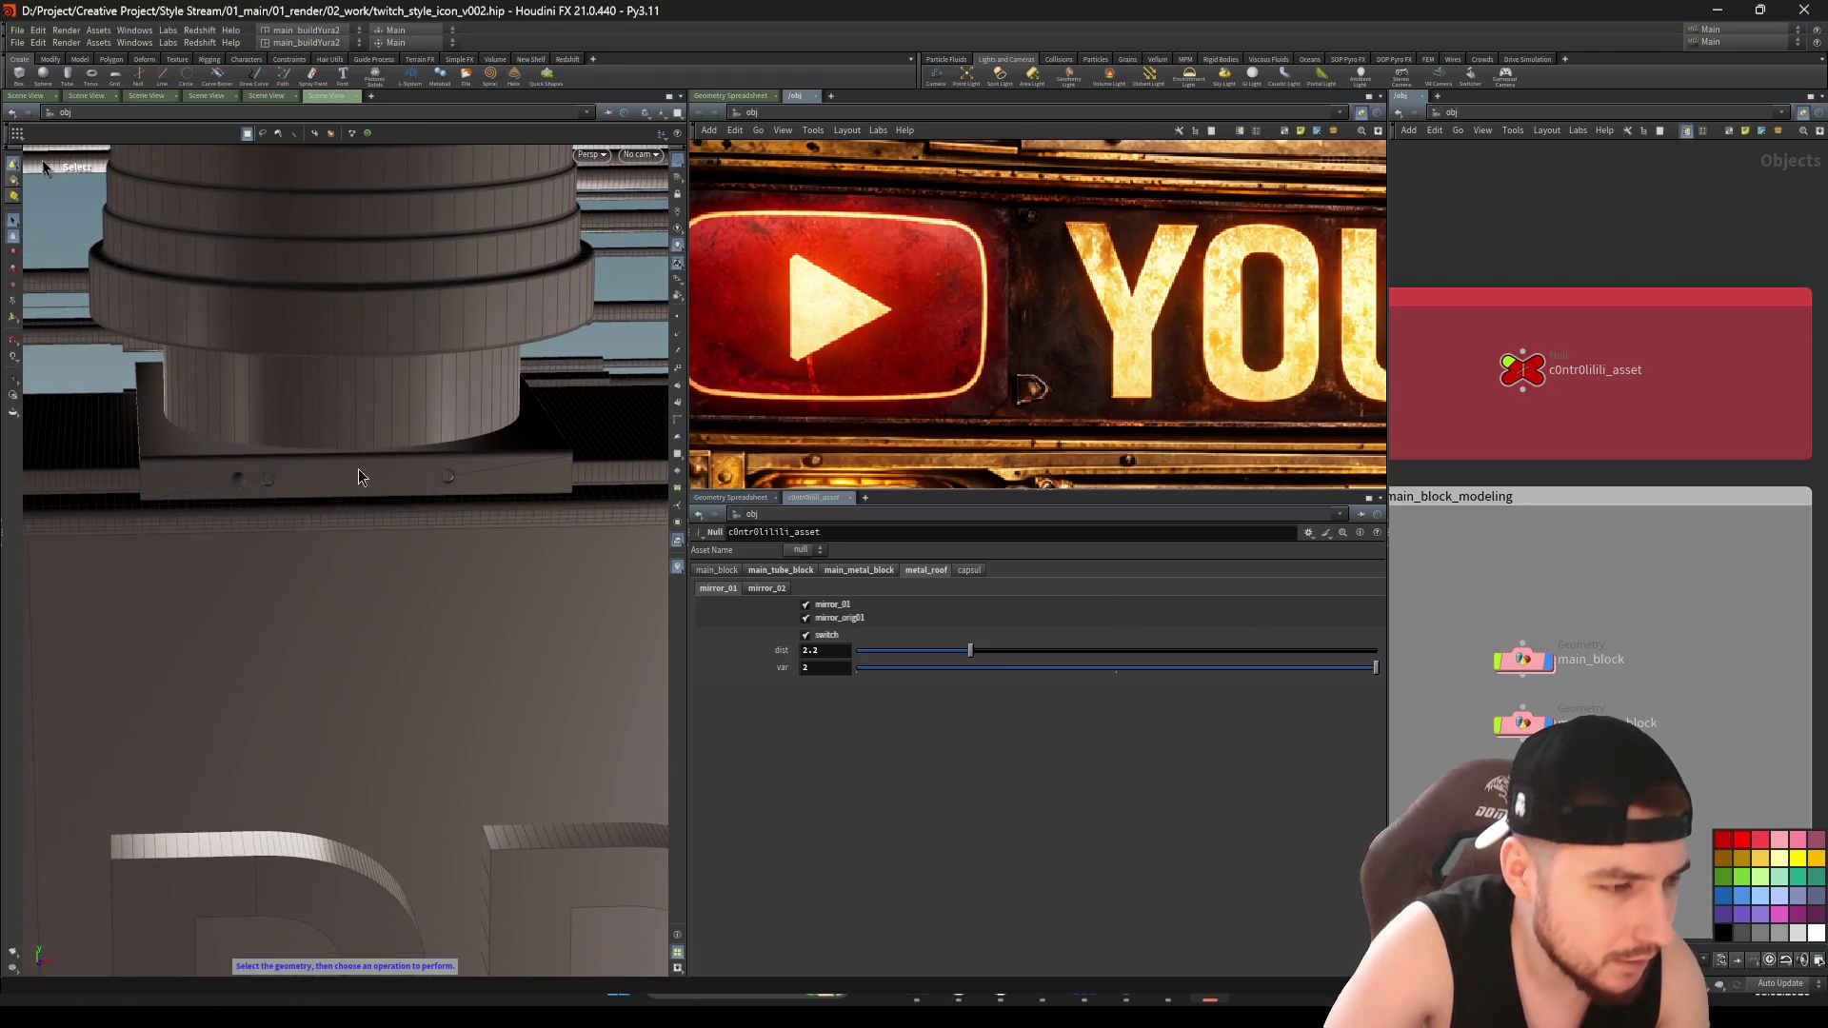
pyautogui.scroll(3, 1558, 843)
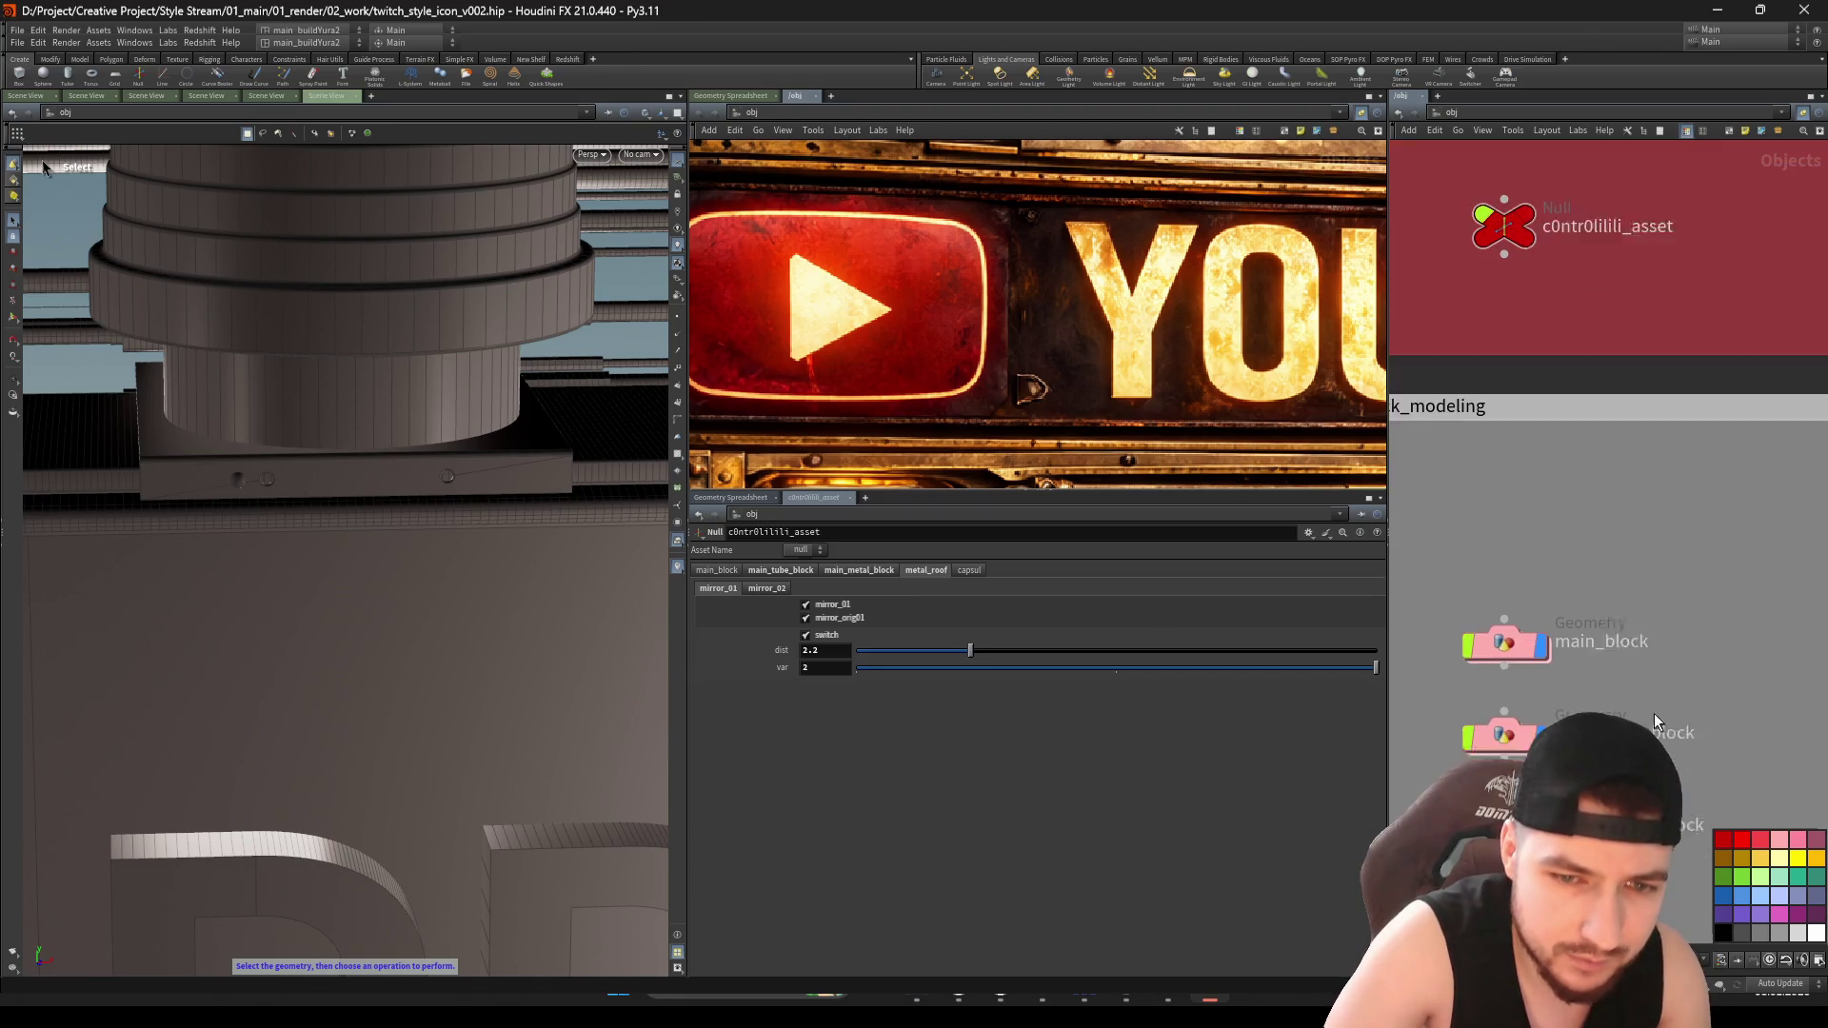
pyautogui.scroll(-5, 1559, 609)
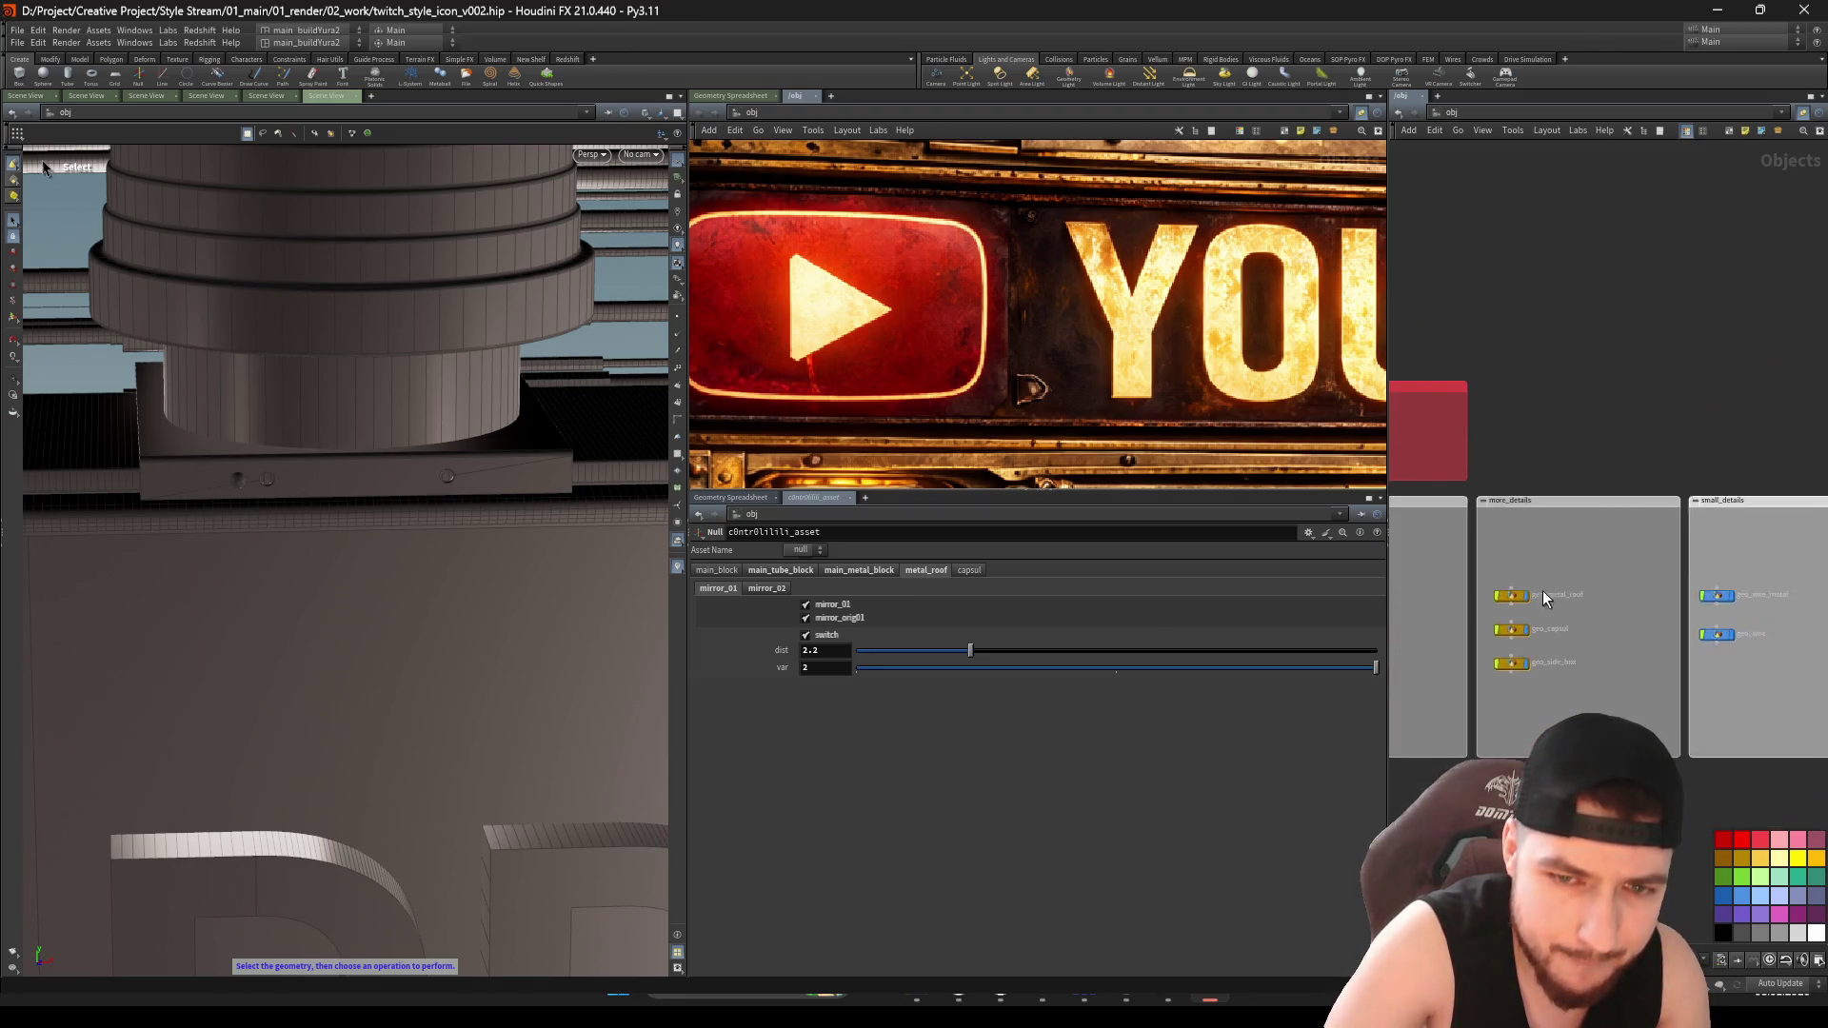
pyautogui.scroll(5, 1524, 595)
pyautogui.click(1524, 595)
pyautogui.doubleClick(1524, 595)
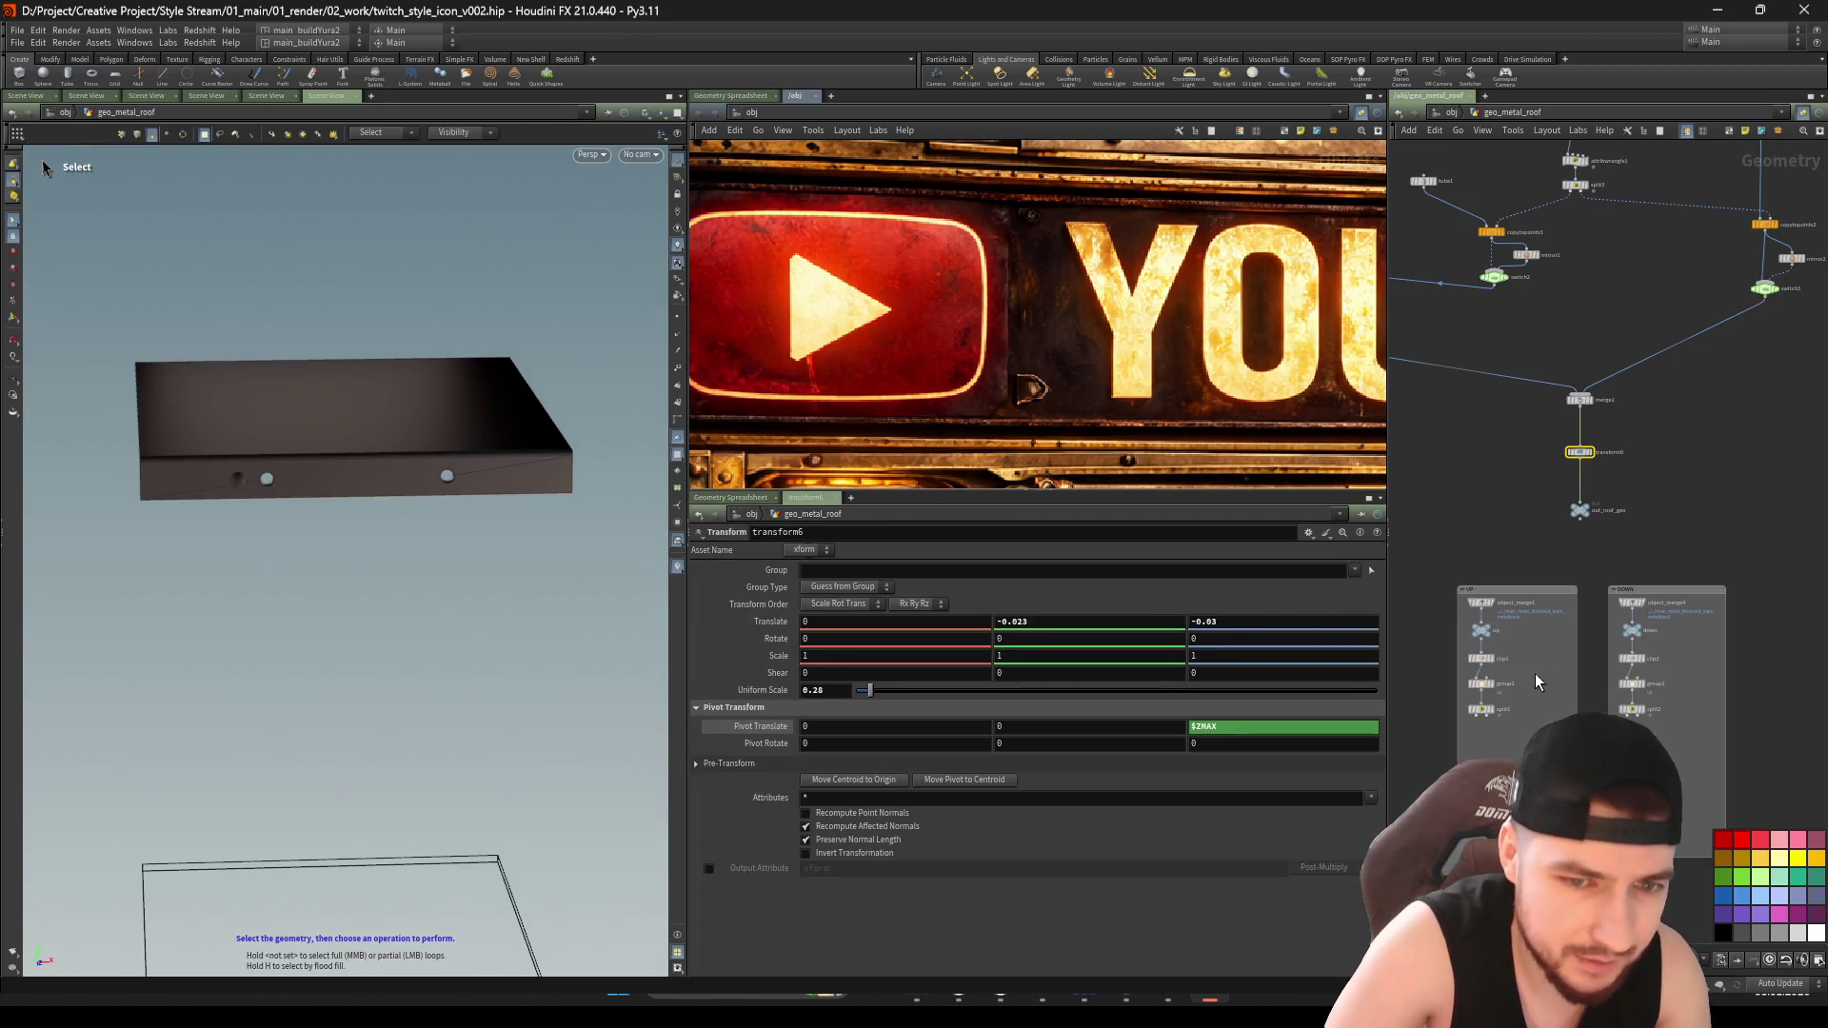